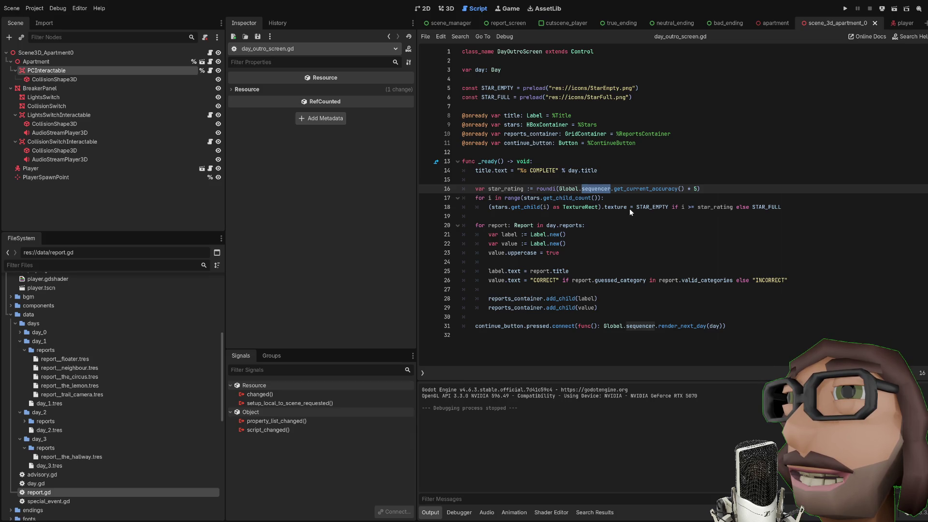
Step: Delete the include_tutorials parameter and its check in the if condition of get_current_accuracy
key("alt+Left")
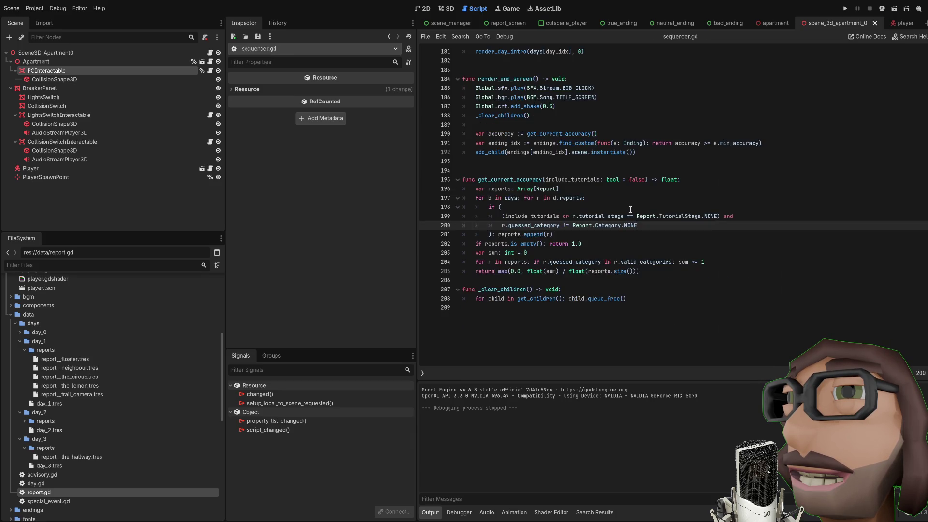
left_click_drag(545, 179, 645, 180)
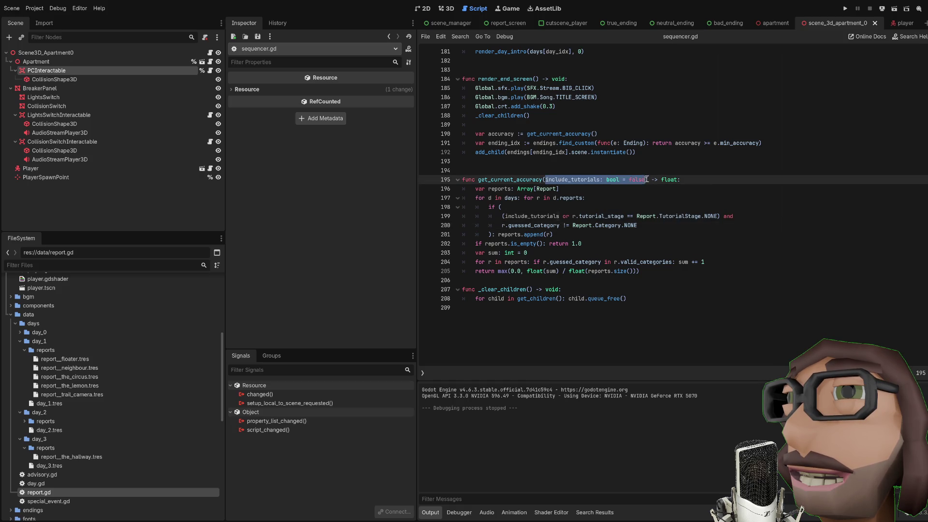
key("BackSpace")
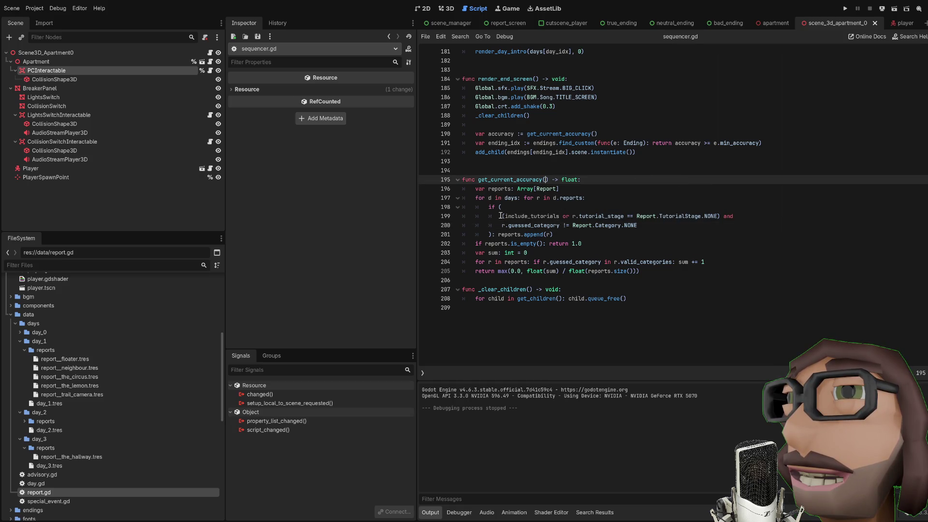
left_click(506, 216)
key("ctrl+shift+Right")
key("ctrl+shift+Right")
key("ctrl+shift+Right")
key("BackSpace")
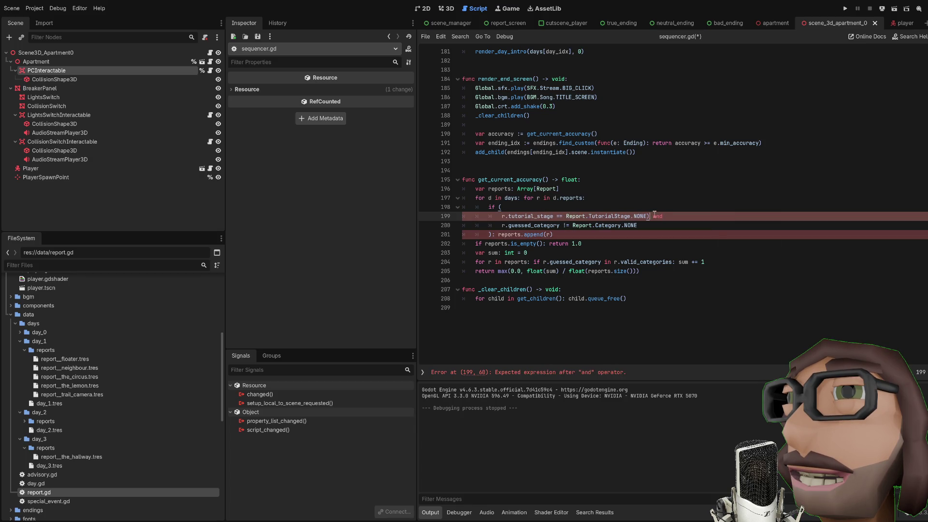
Step: Remove the leftover parenthesis, save sequencer.gd and return to day_outro_screen.gd
key("BackSpace")
left_click(691, 228)
key("ctrl+s")
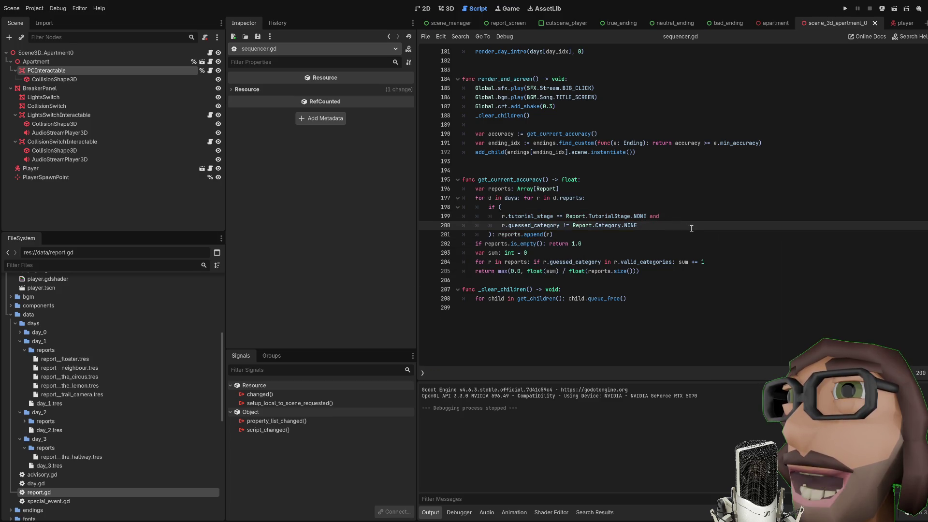
key("alt+Left")
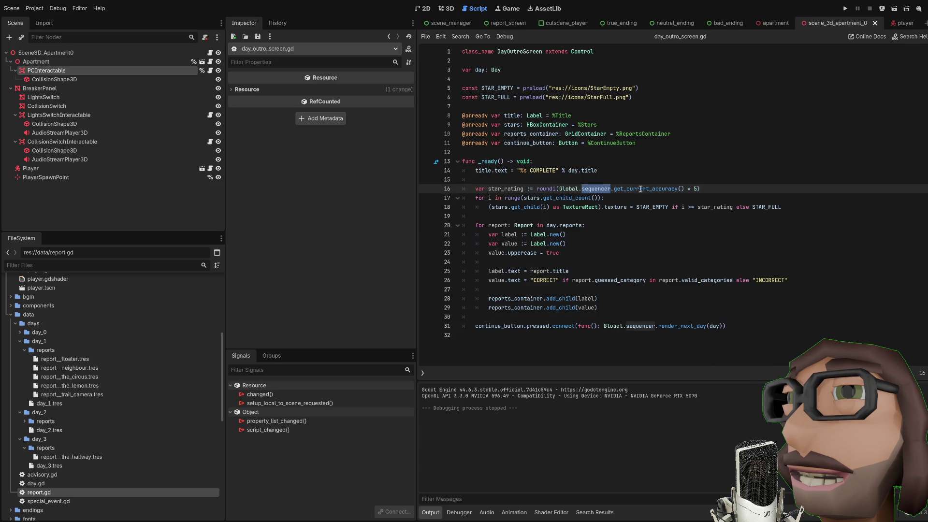
Step: Insert a new line 16 in _ready and begin a variable declaration there
scroll(641, 181, "down", 1)
left_click(533, 162)
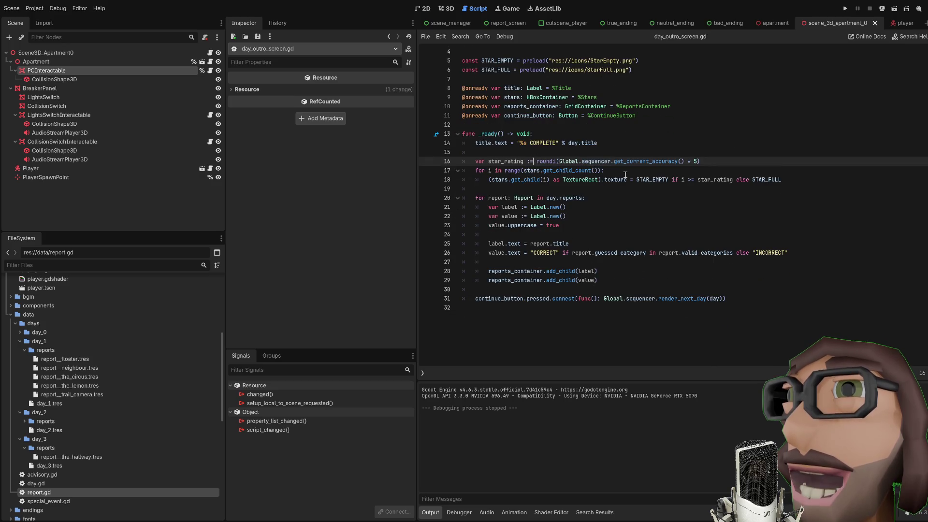
scroll(625, 174, "up", 1)
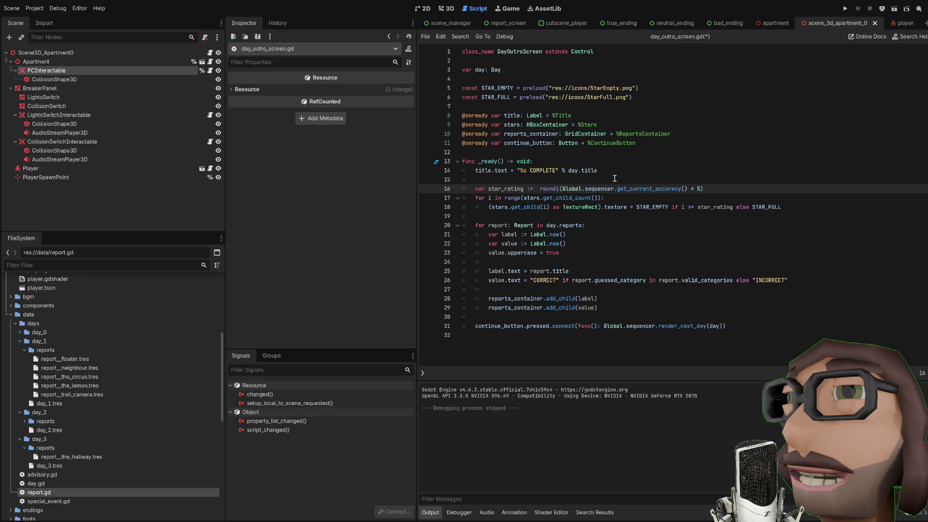
left_click(615, 179)
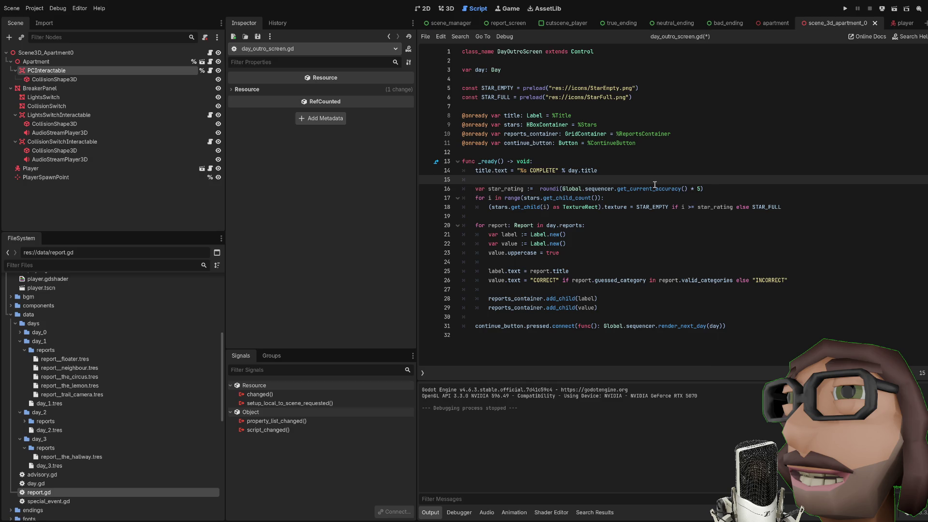
key("Return")
type("var c")
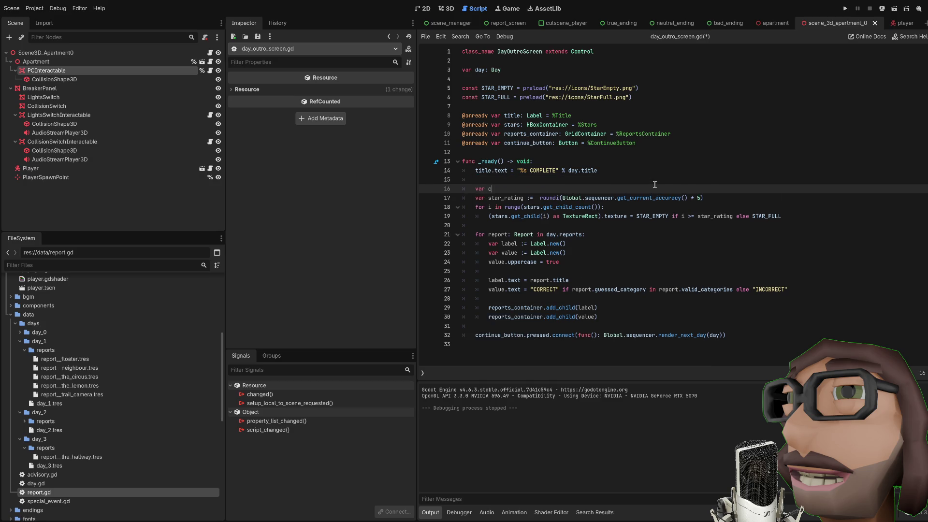
type("orrect_reports ")
type(":=")
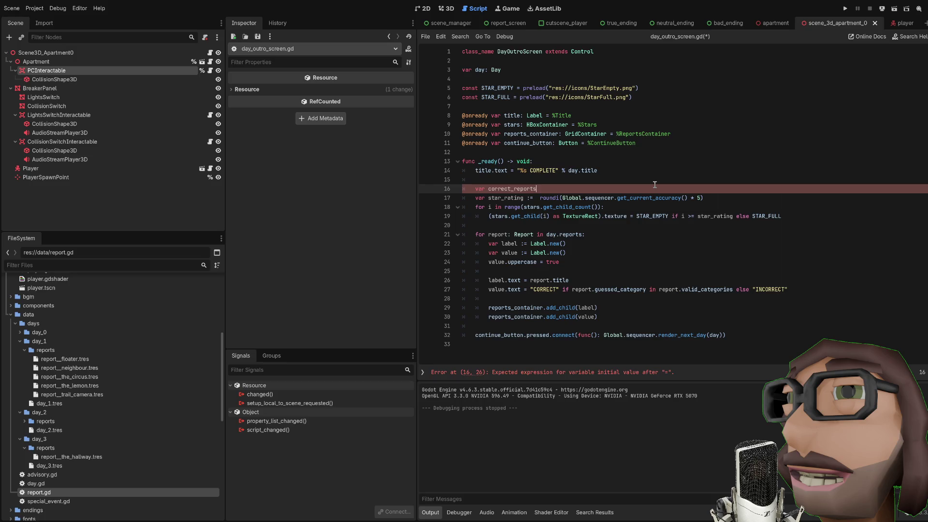
key("BackSpace")
key("BackSpace")
key("BackSpace")
type("var n_")
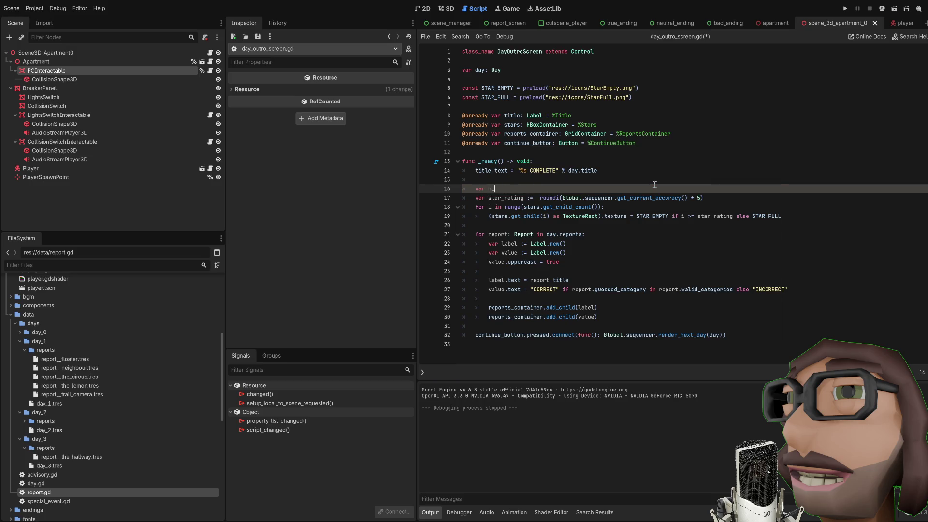
Step: Try assigning day.reports.count() to the new variable, then delete that expression
type("correct")
type(":= day.")
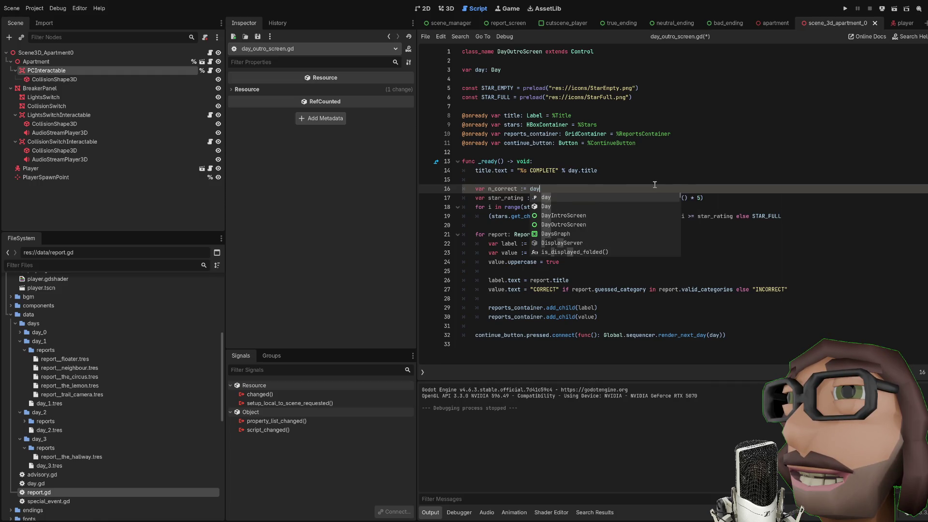
type("repo/ret")
key("BackSpace")
key("BackSpace")
type("ts")
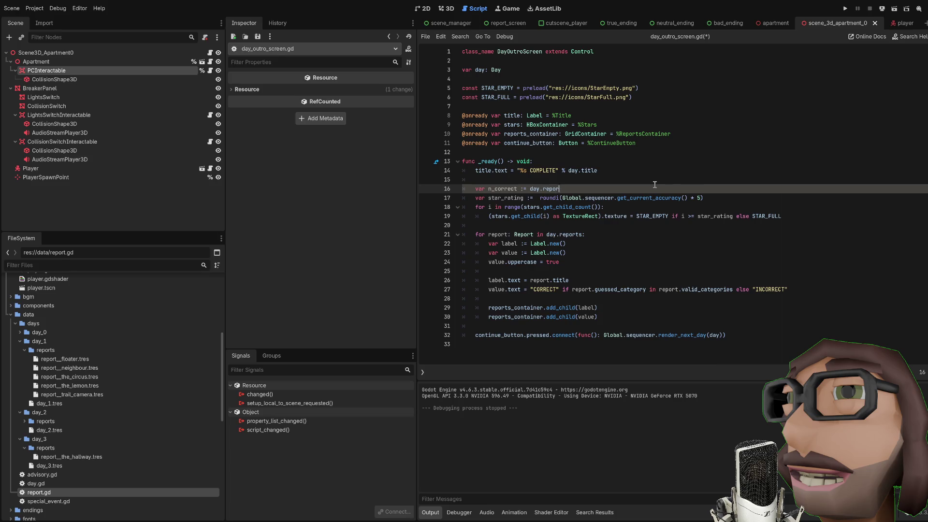
type(".c")
key("Return")
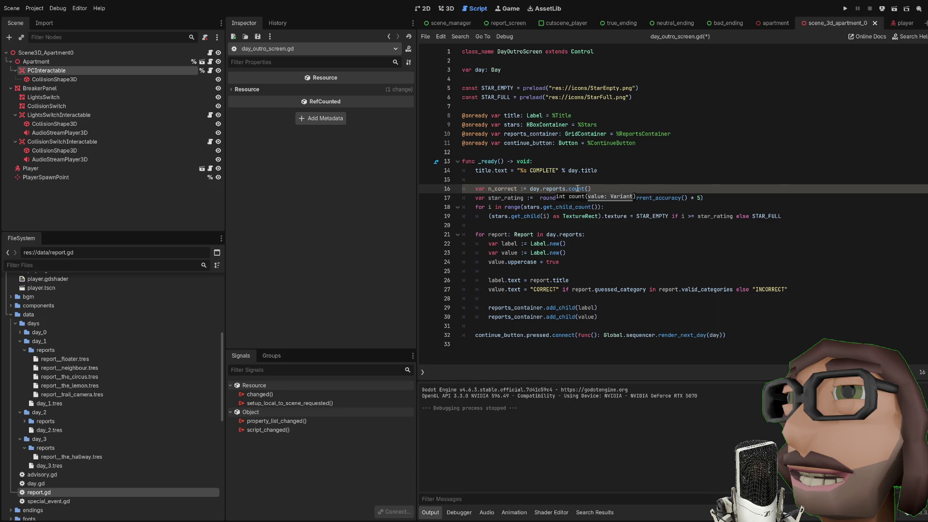
key("Up")
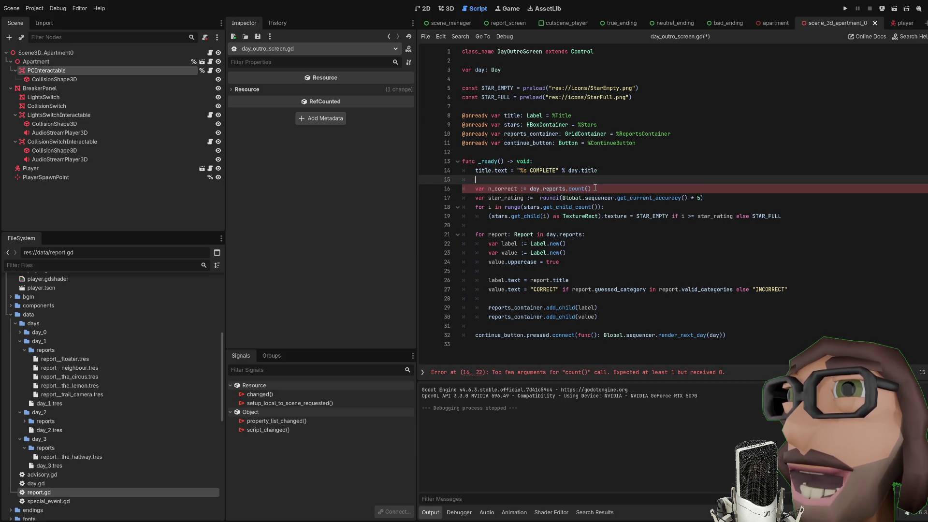
left_click(594, 187)
key("ctrl+shift+Left")
key("ctrl+shift+Left")
key("ctrl+shift+Left")
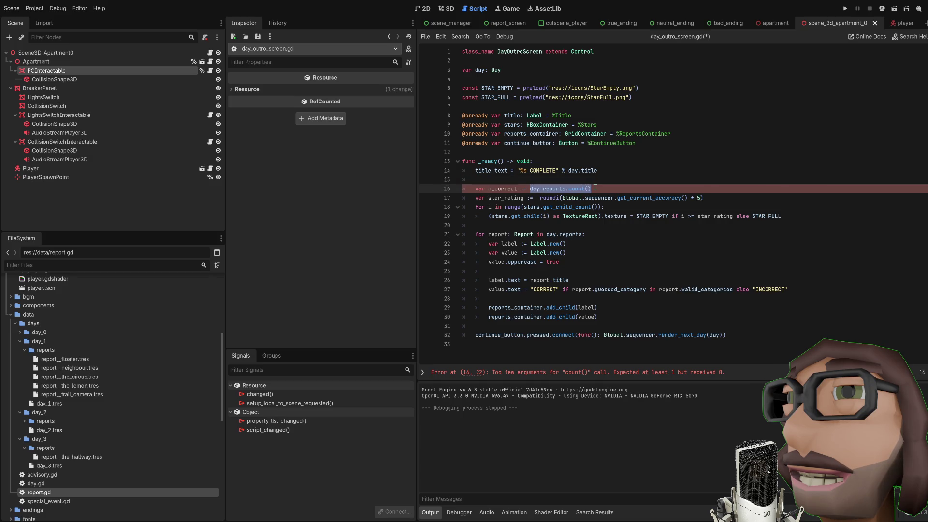
key("BackSpace")
Step: Type n_correct as int and start a loop over day.reports with an if condition
type(": int")
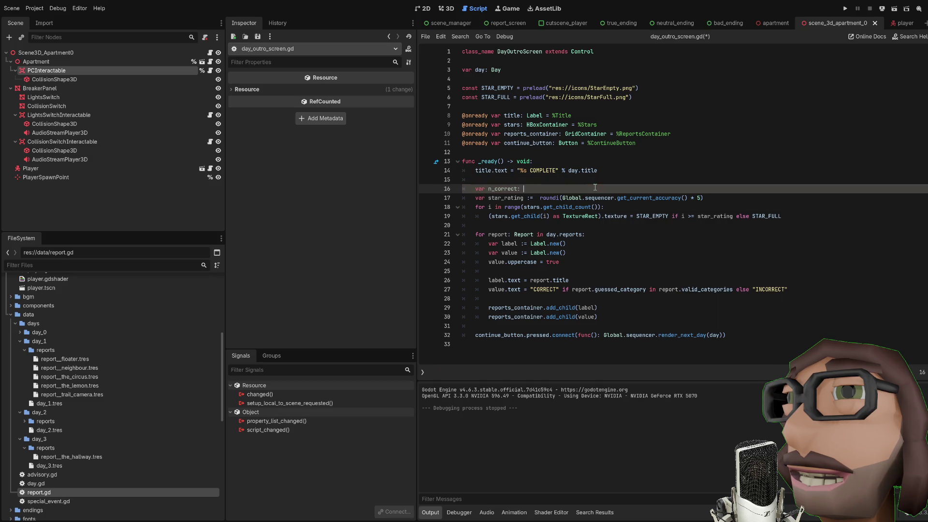
key("Return")
type("for")
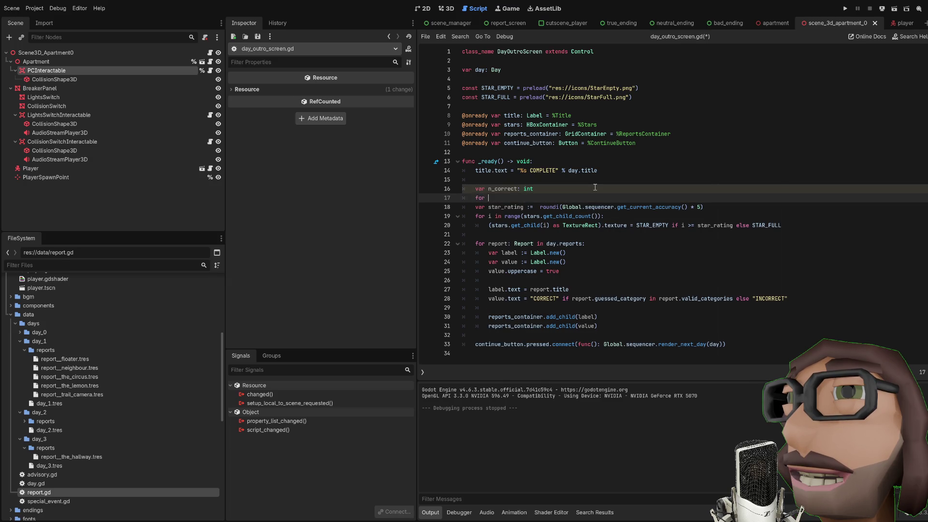
type("r in ")
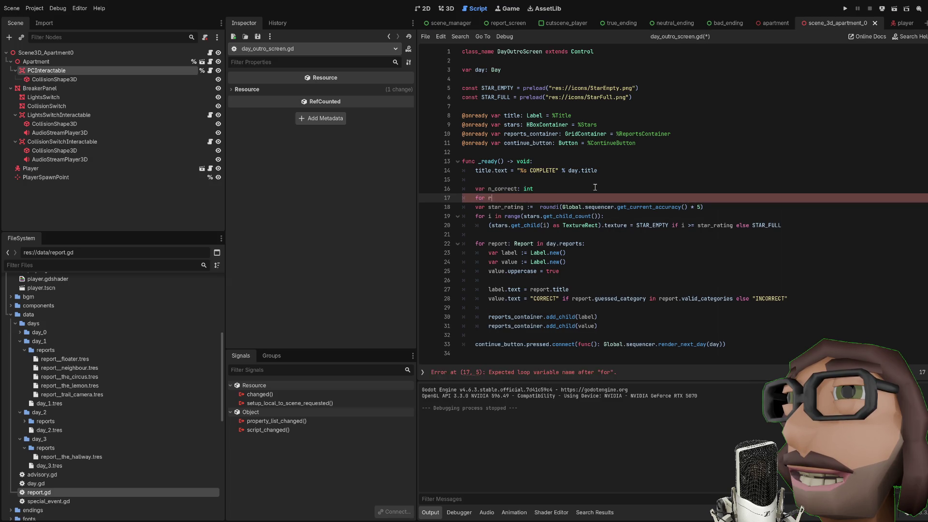
type("day.reports: ")
type("if")
type(" report.")
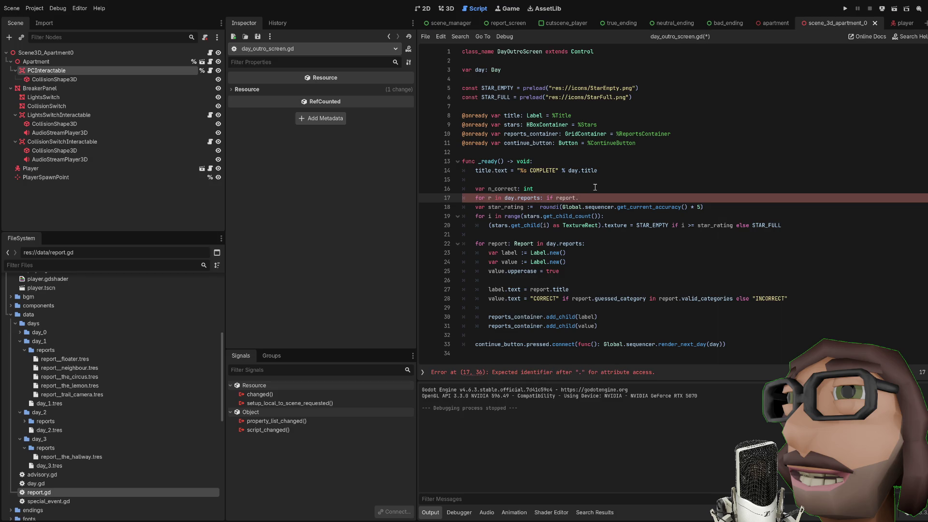
key("ctrl+shift+Left")
Step: Complete the condition r.guessed_category in r.valid_categories so it increments n_correct
type("r.")
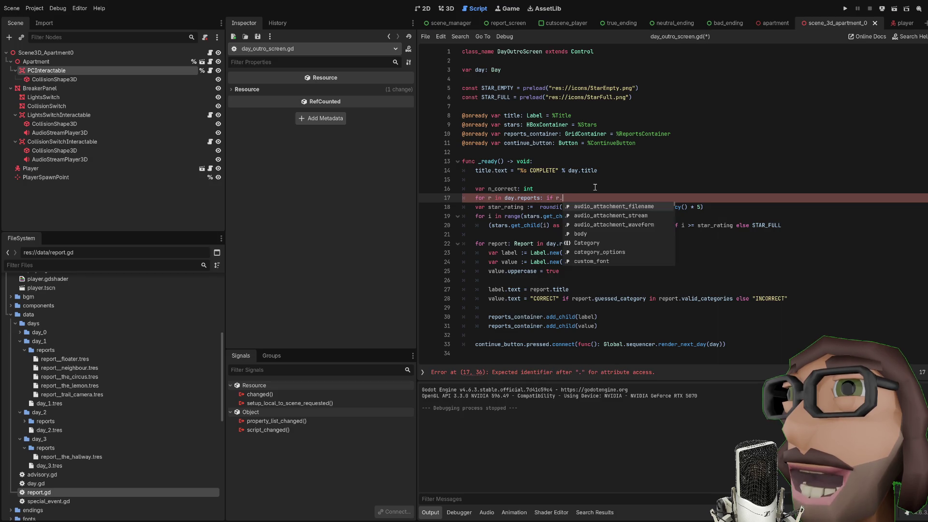
type("gu")
key("Return")
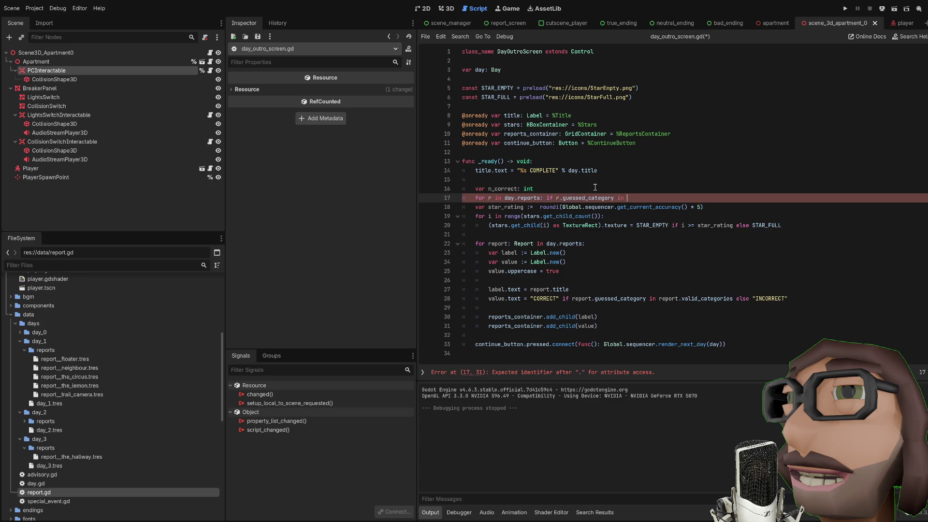
type("r.va")
key("Return")
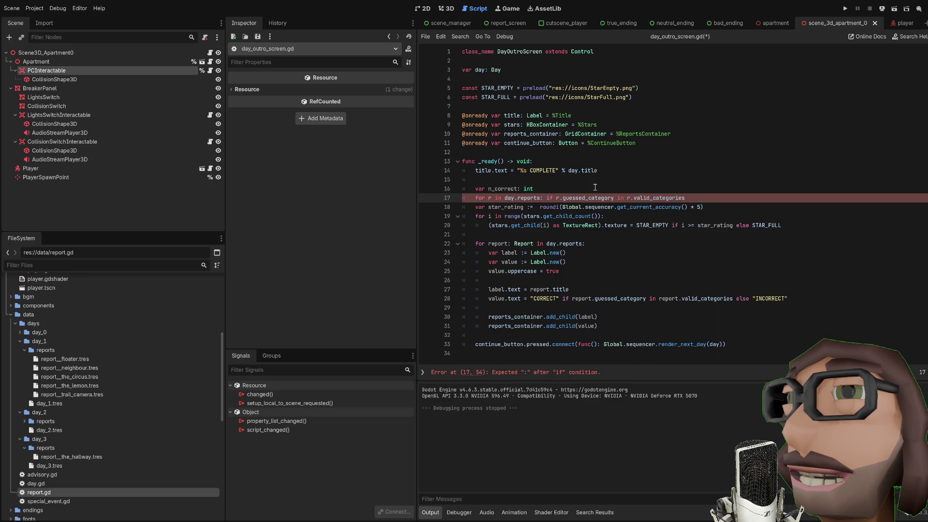
type(": n_")
key("Return")
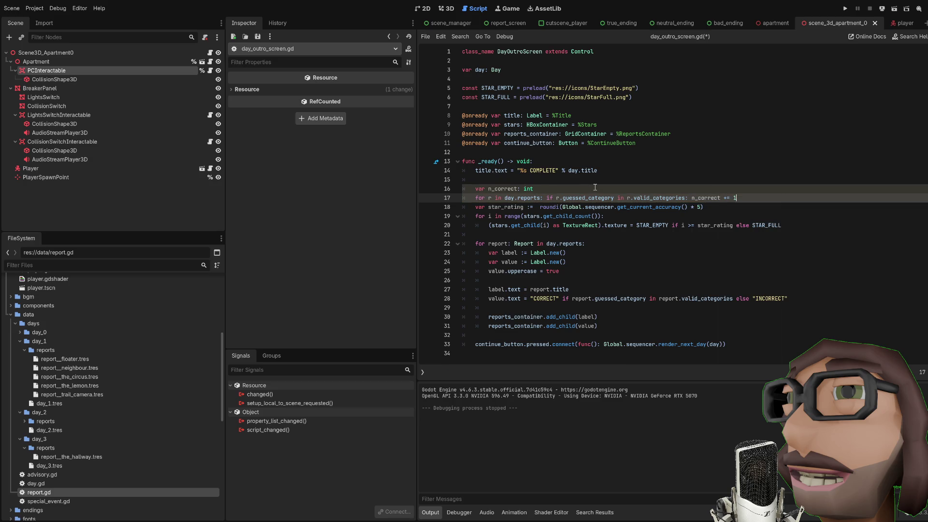
key("Down")
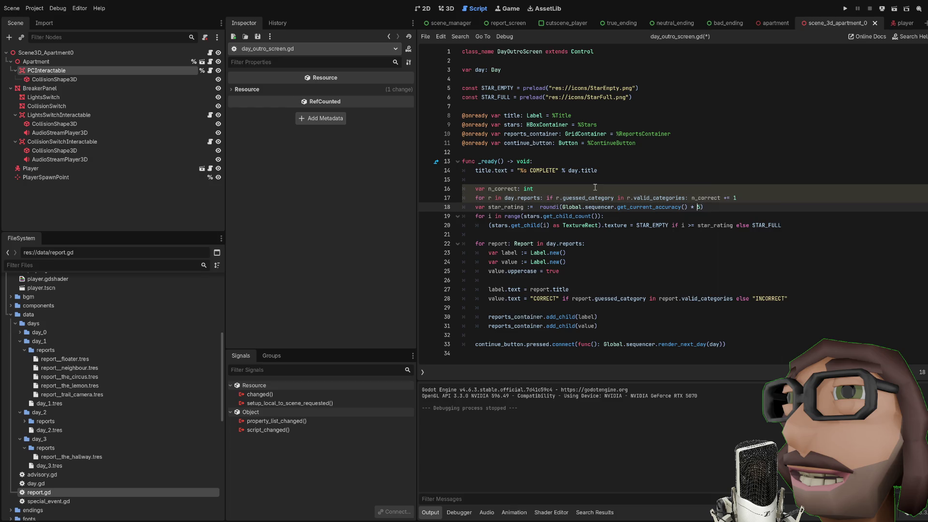
key("ctrl+shift+Left")
key("ctrl+shift+Left")
key("ctrl+shift+Left")
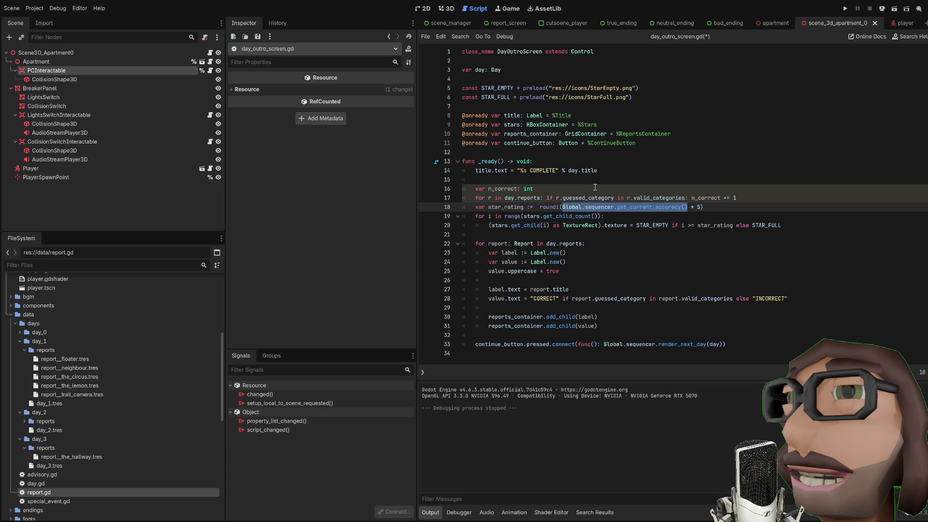
Step: Make star_rating use float(n_correct) / float(day.reports.size()) and initialise n_correct to 0
type("float(n")
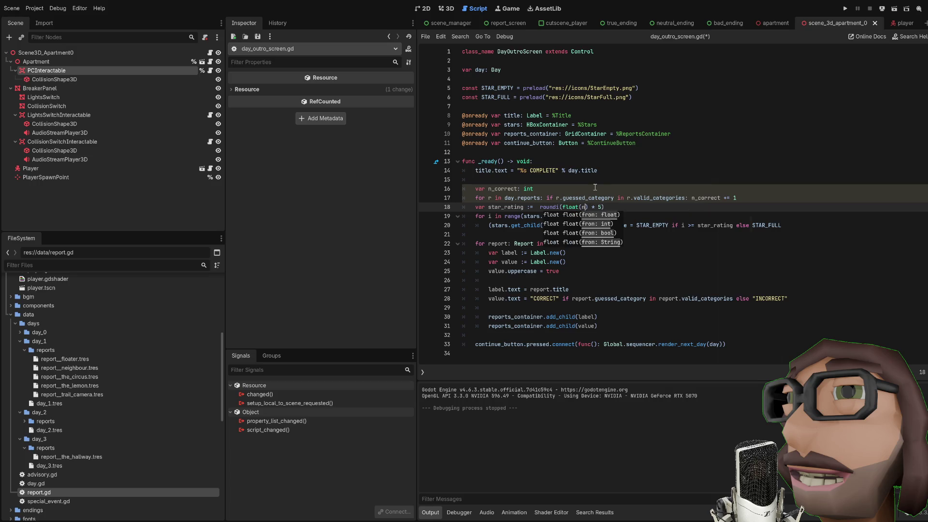
type("_correct")
key("Right")
type("/ float(r.")
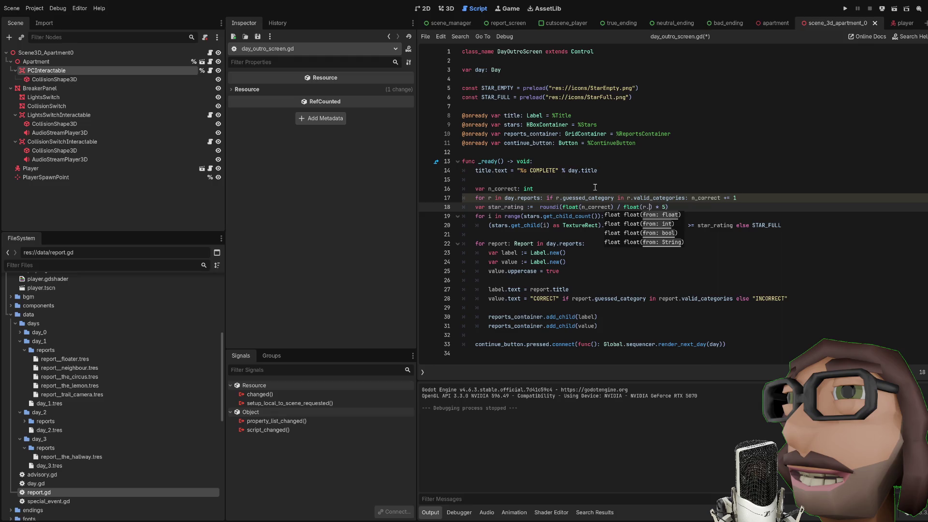
type("reports.size")
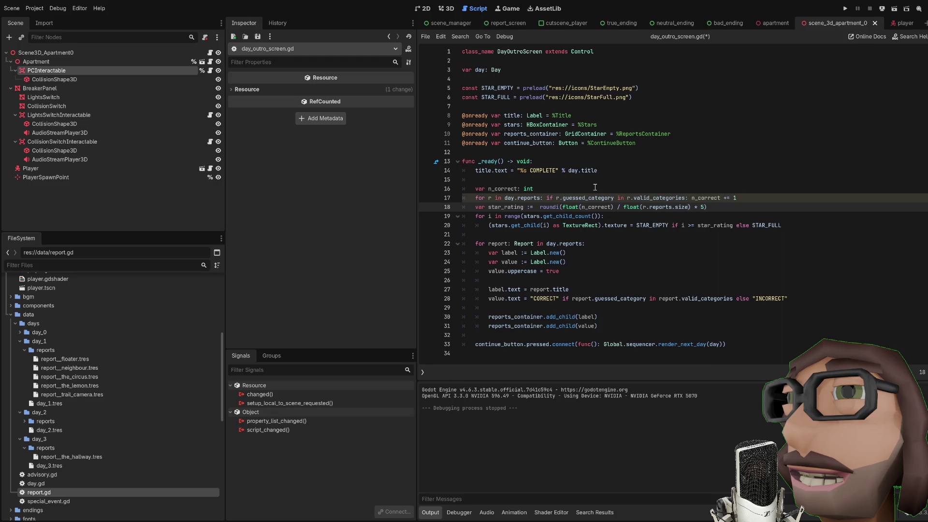
type("()")
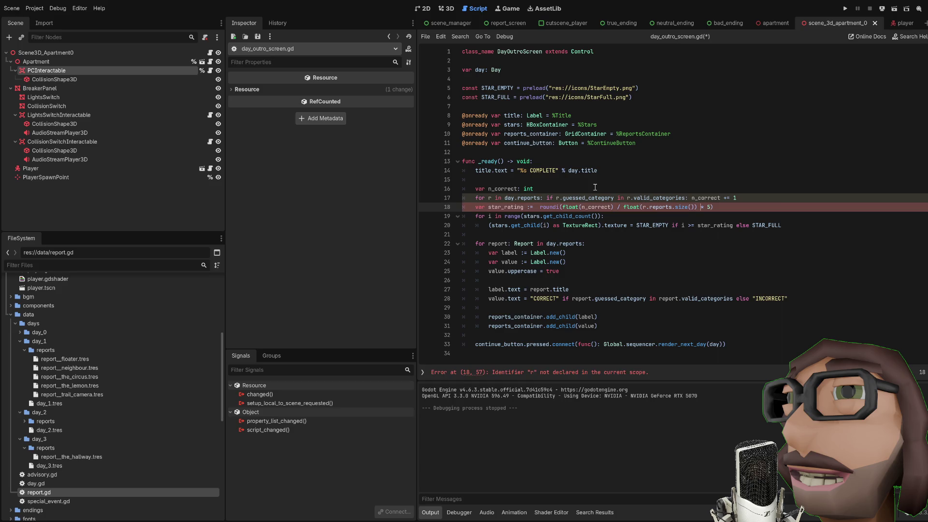
key("BackSpace")
type("d")
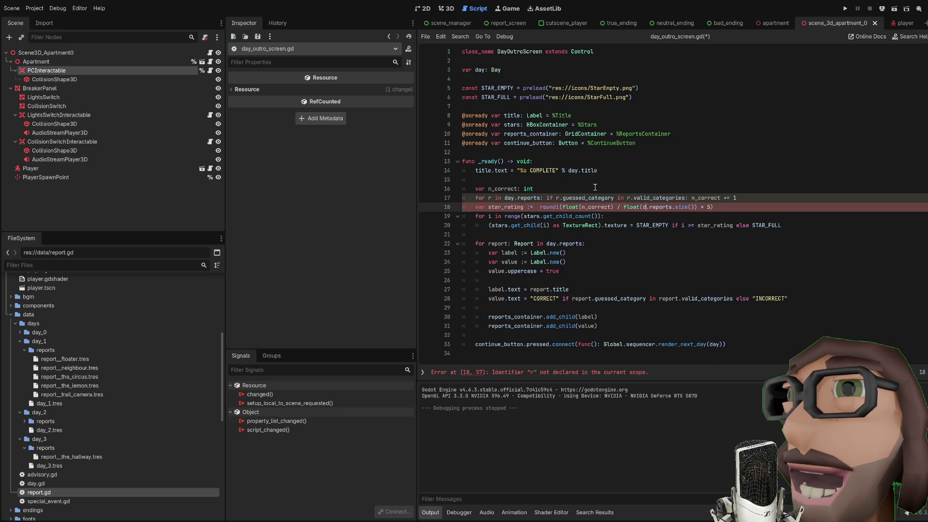
type("ay")
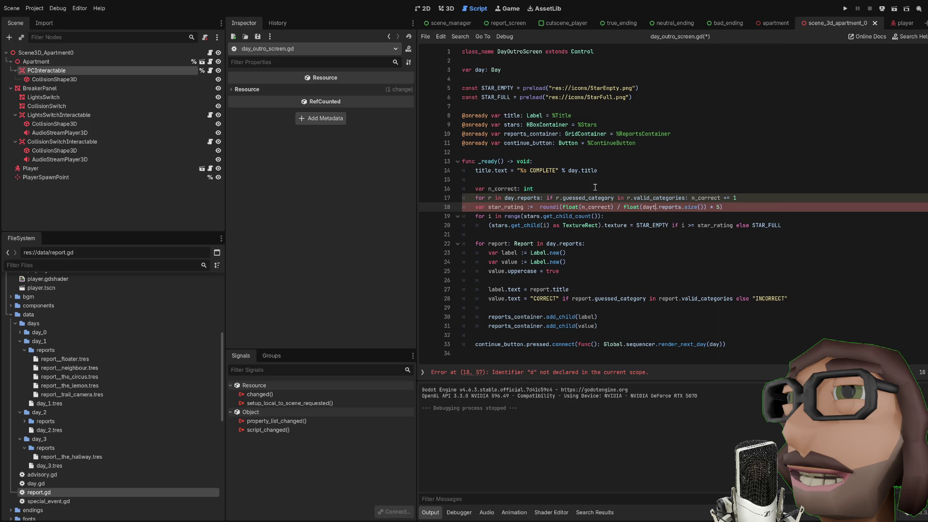
type("AR_E")
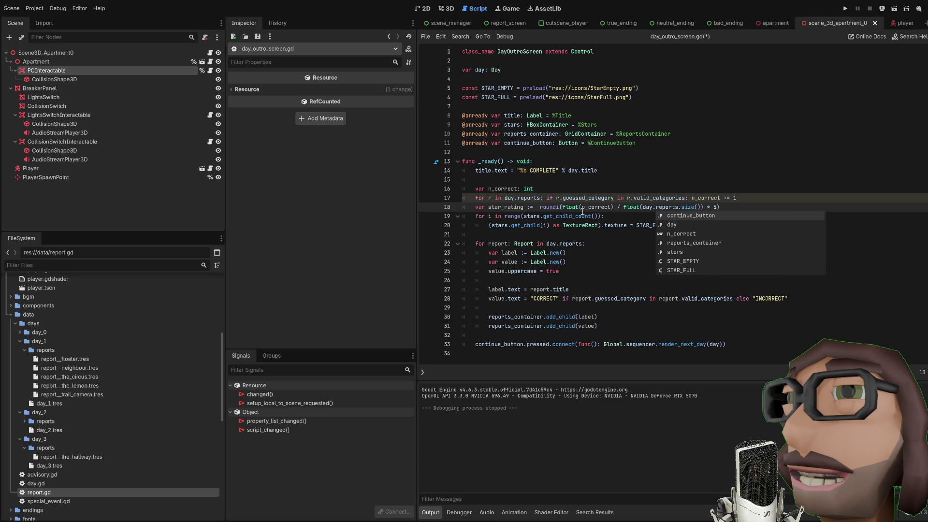
left_click(563, 195)
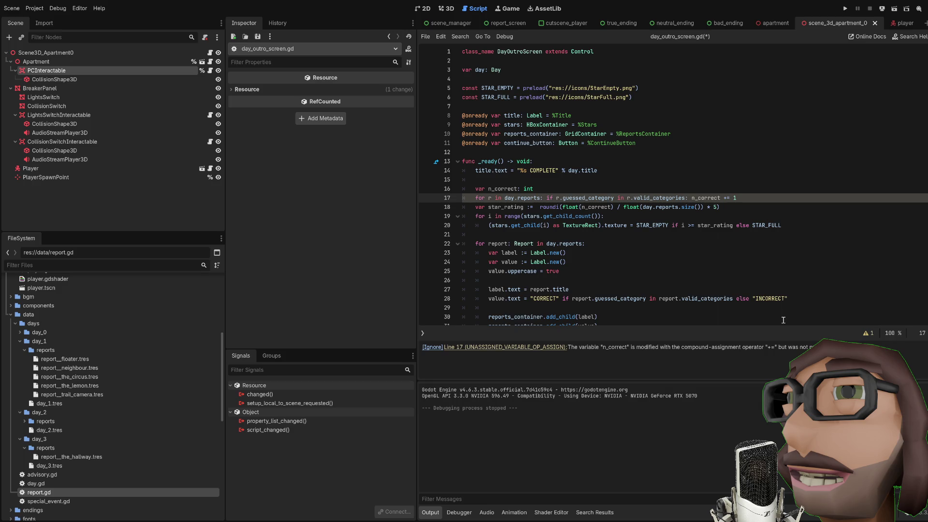
left_click(589, 191)
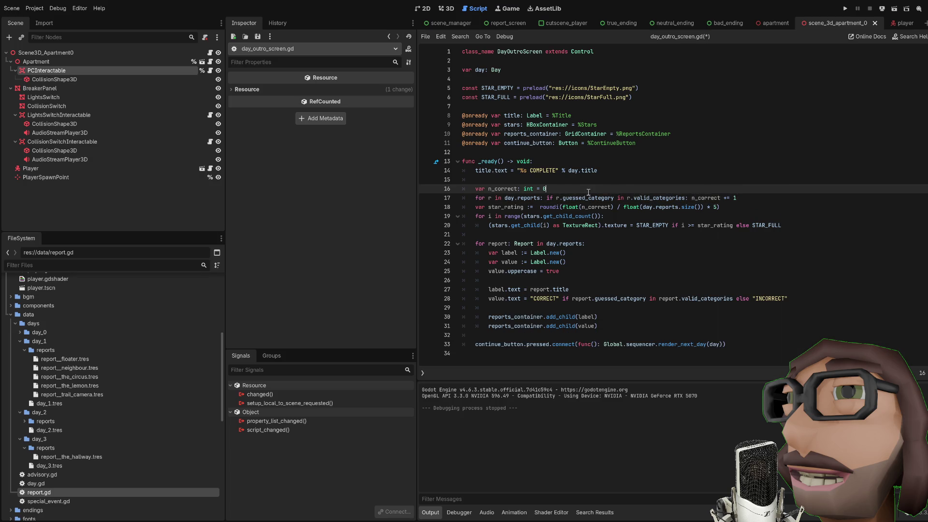
Step: Save day_outro_screen.gd, run the project with F5 and start the game from the main menu
left_click(764, 196)
key("ctrl+s")
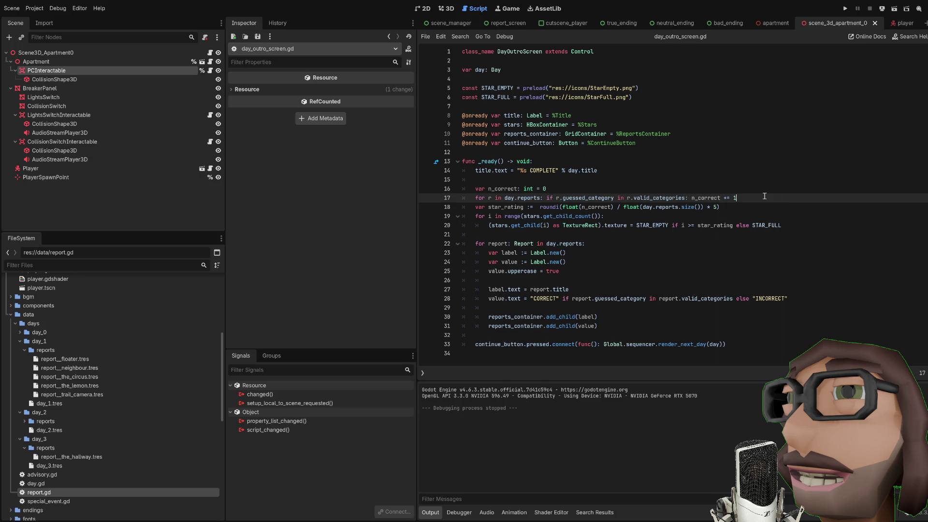
left_click(741, 208)
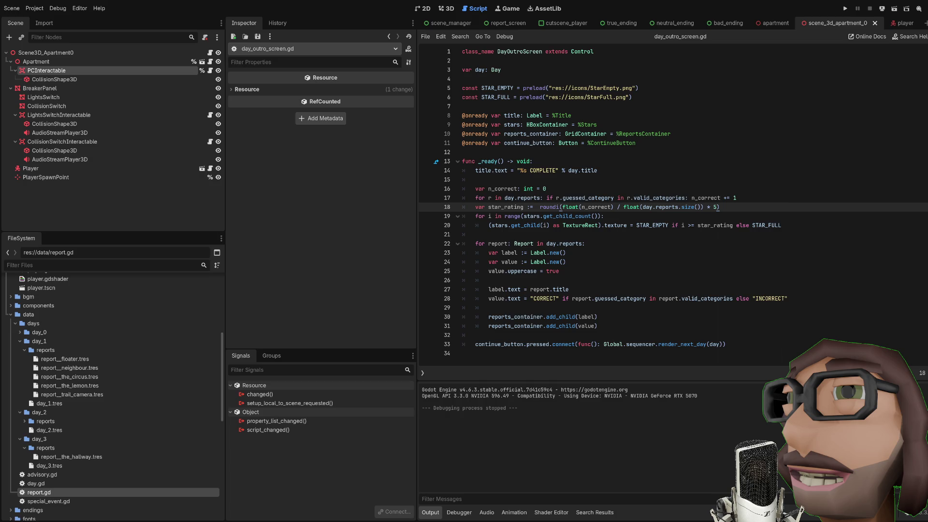
left_click(522, 225)
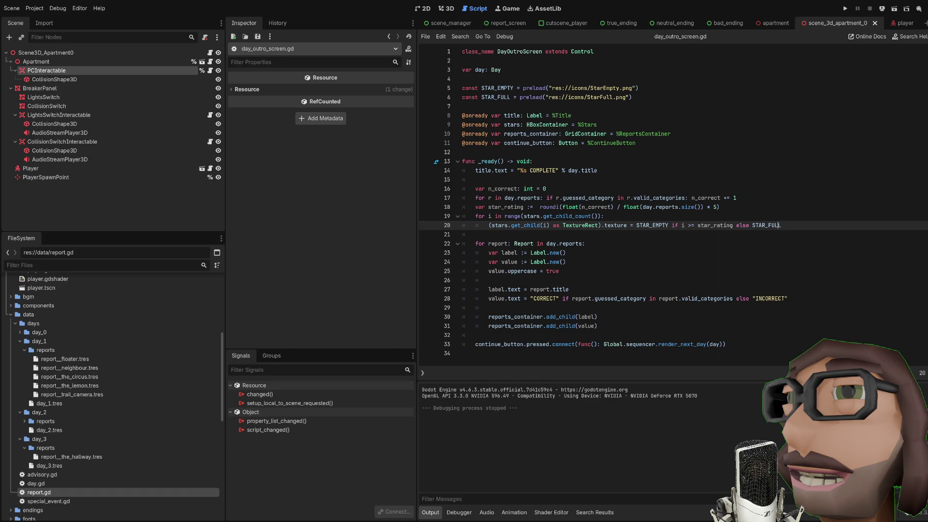
left_click(484, 243)
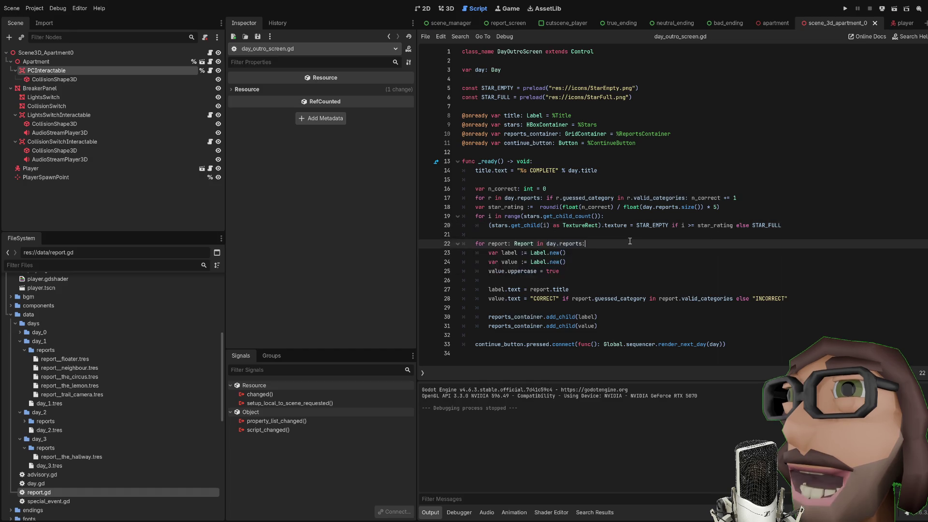
key("F5")
left_click(222, 263)
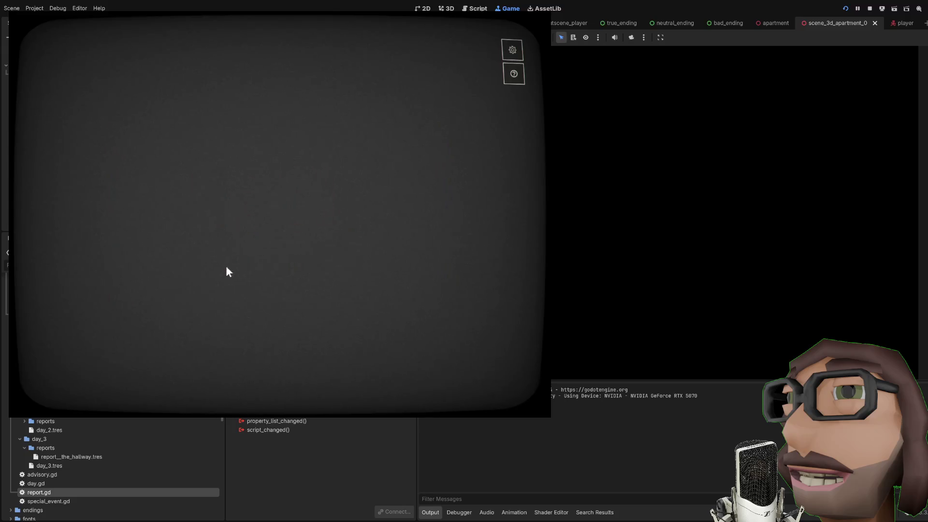
Step: Get past the intro tips and submit The Apparition training report as Apparition
left_click(281, 278)
left_click(282, 255)
left_click(281, 261)
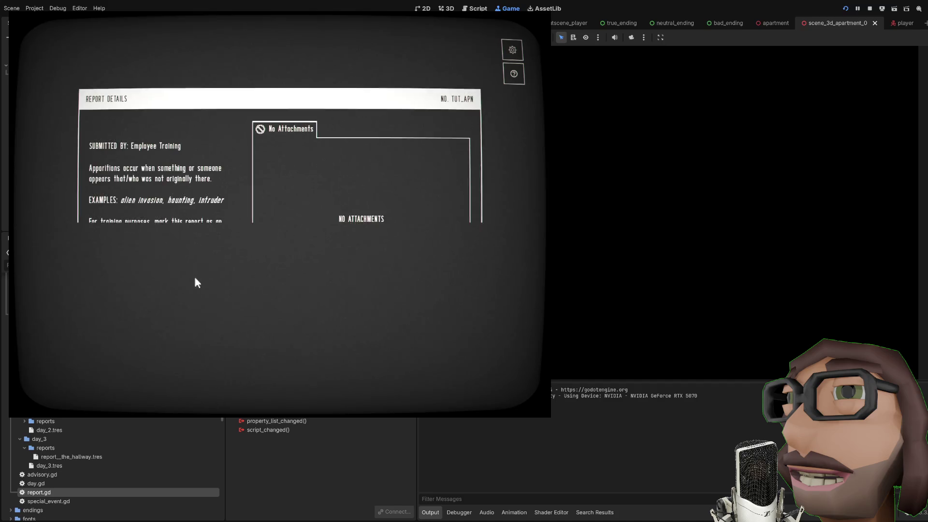
left_click(206, 323)
left_click(221, 235)
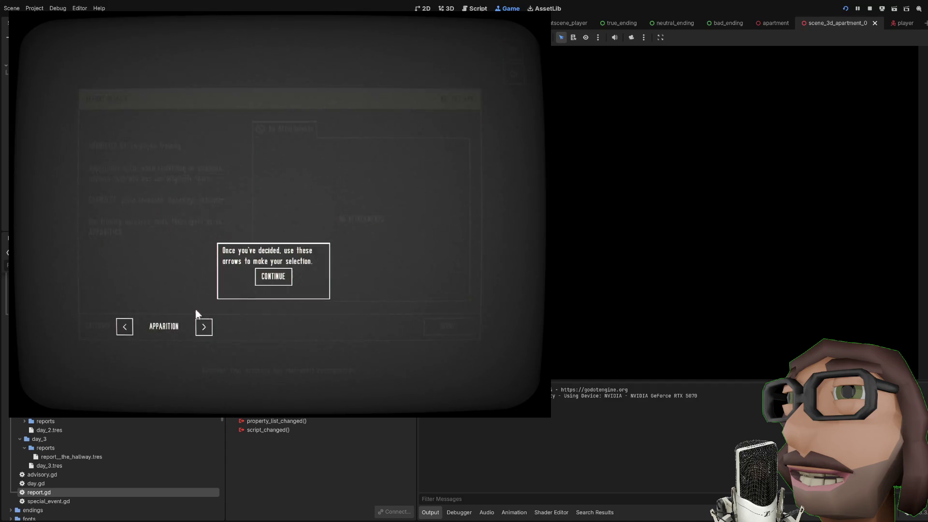
left_click(269, 274)
left_click(364, 275)
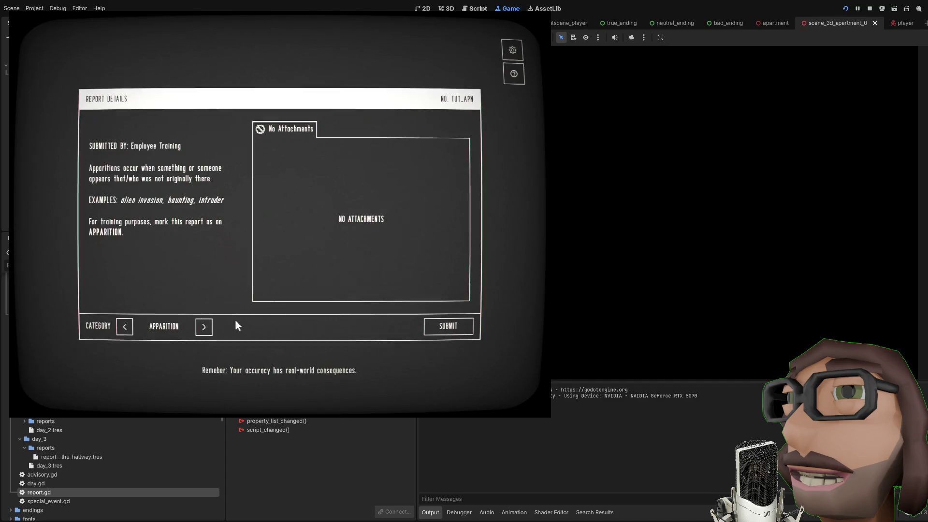
left_click(429, 331)
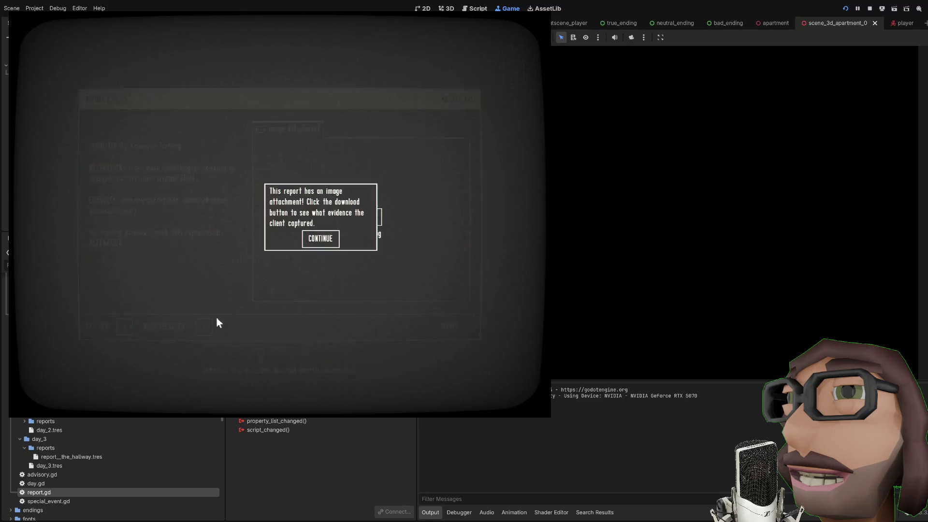
Step: Cycle the second training report's category past Apparition and Alteration, then submit it
left_click(319, 236)
left_click(212, 329)
left_click(211, 329)
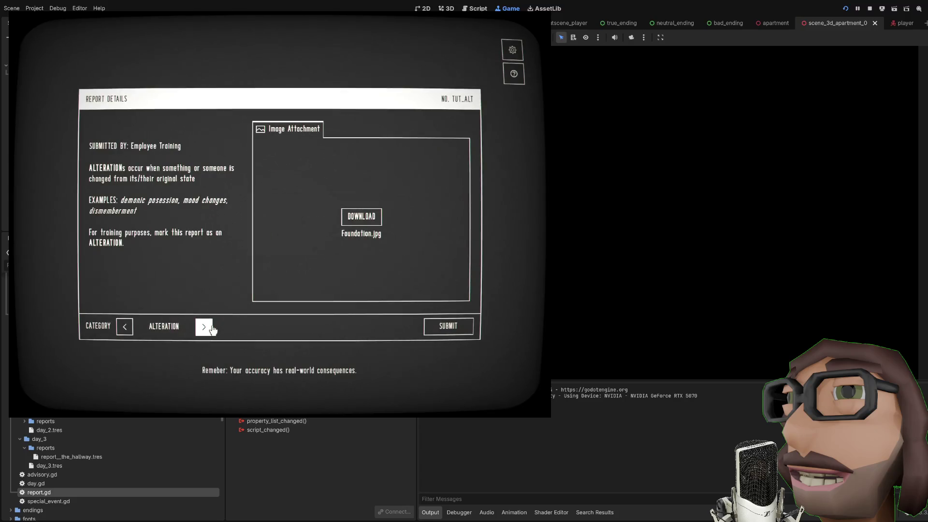
left_click(127, 329)
left_click(449, 326)
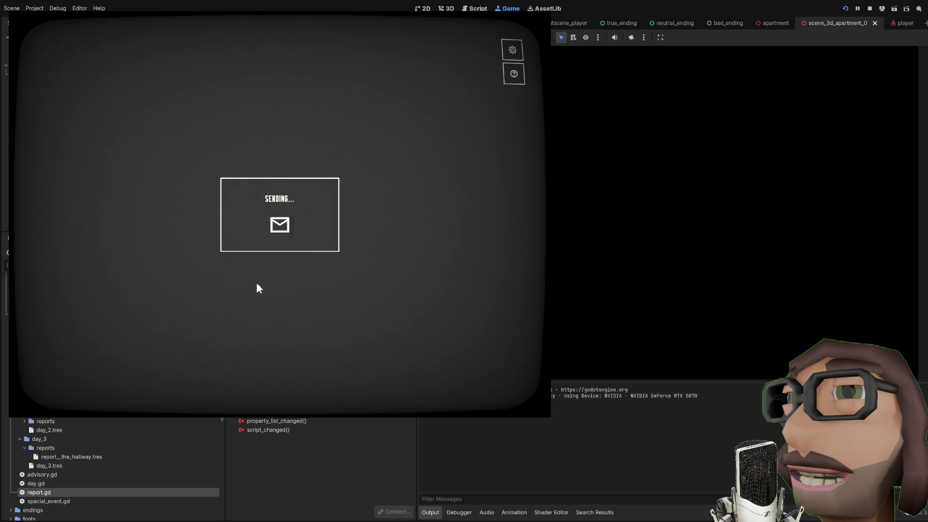
left_click(287, 245)
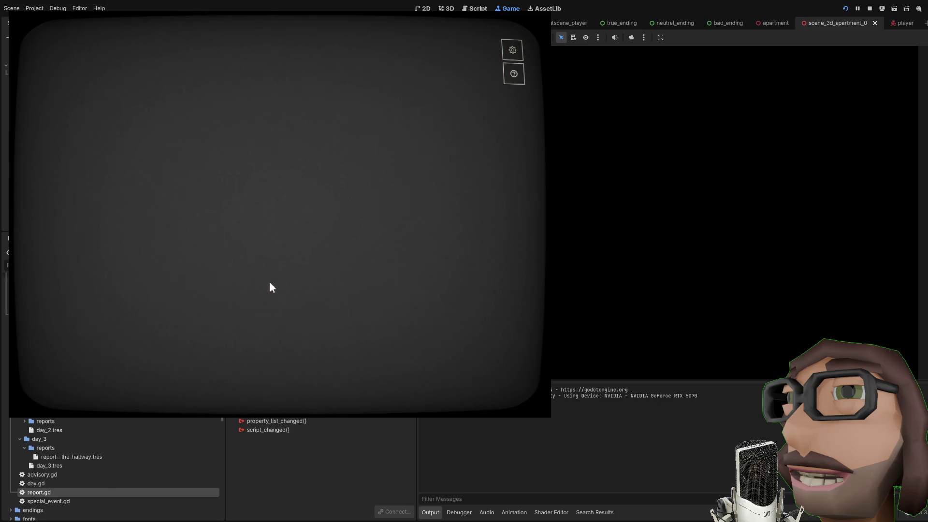
Step: Submit the audio report as Apparition and continue past the Training Day Complete summary
left_click(210, 327)
left_click(448, 325)
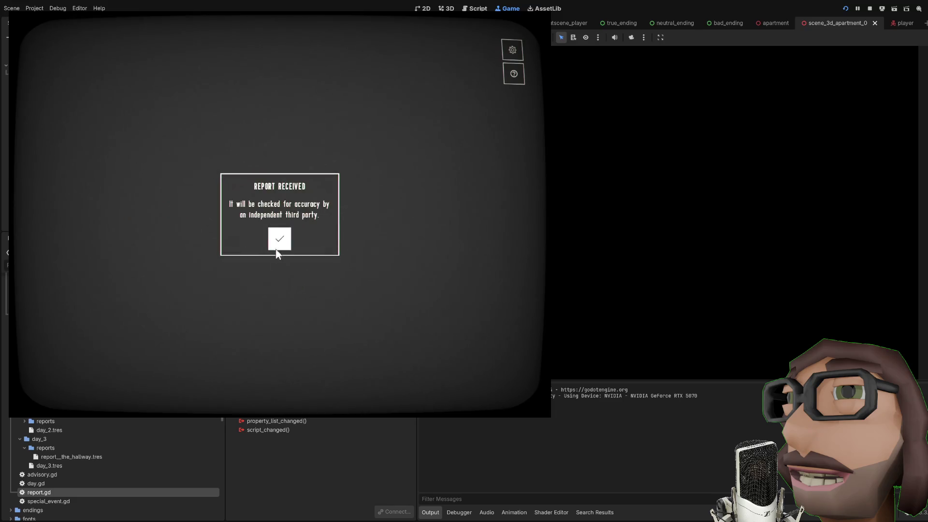
left_click(277, 244)
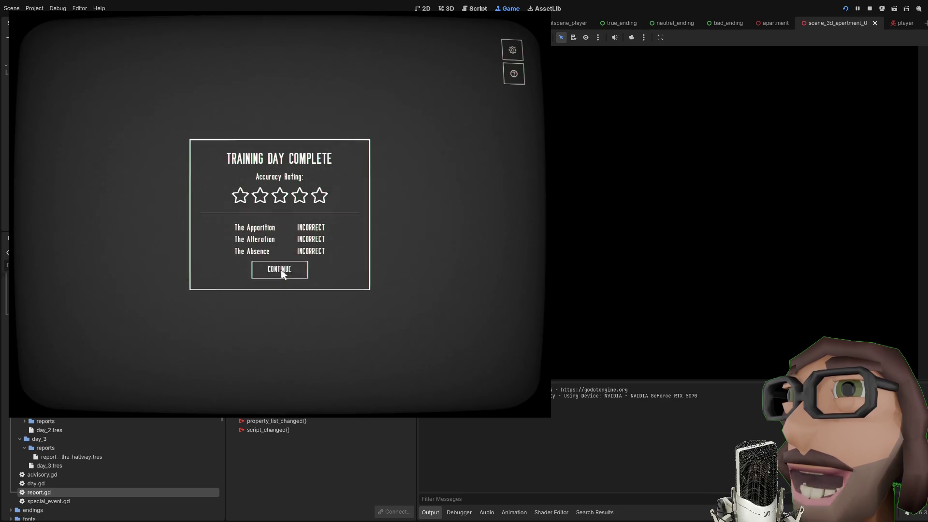
left_click(282, 272)
left_click(284, 256)
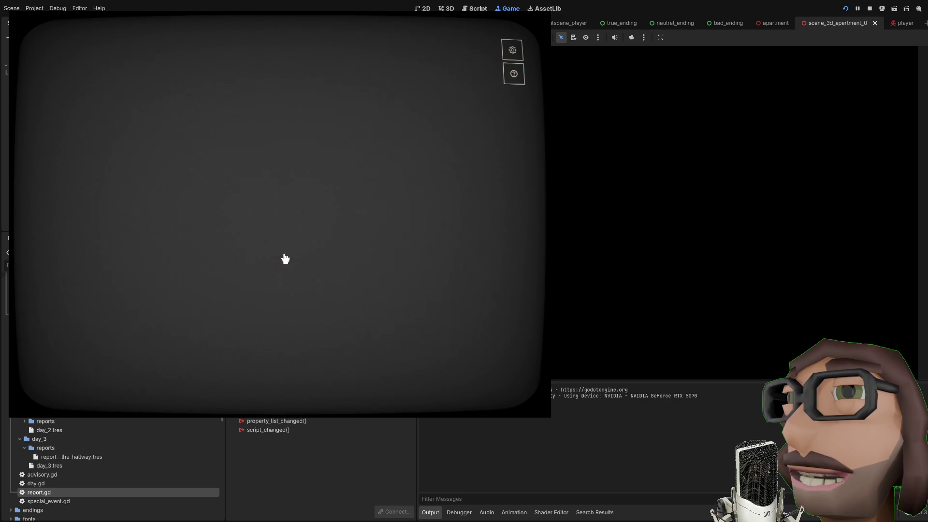
Step: Submit Mutation at the National Park as Apparition and The Floater as Absence
left_click(284, 260)
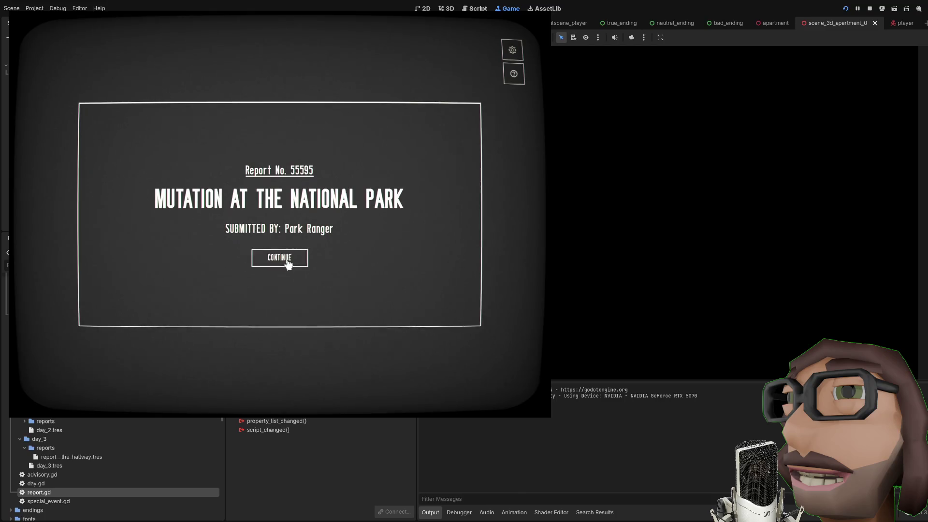
left_click(204, 327)
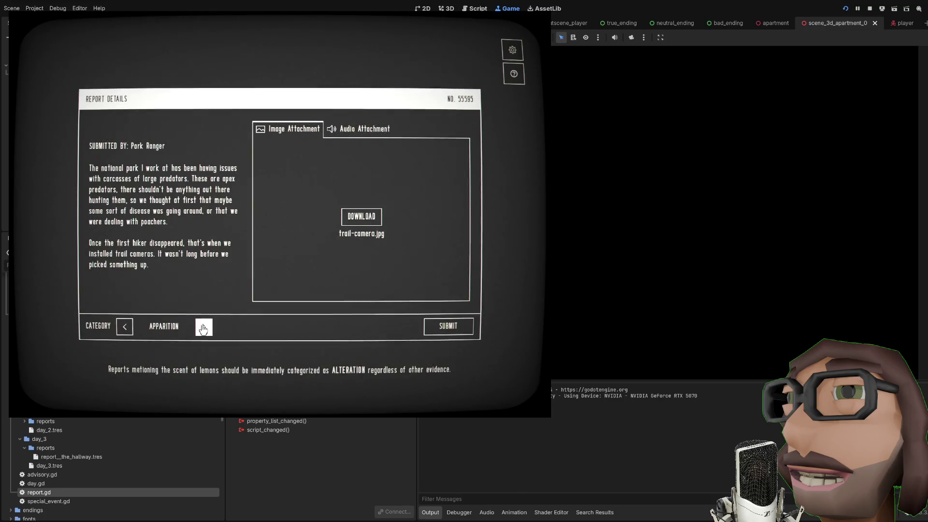
left_click(448, 325)
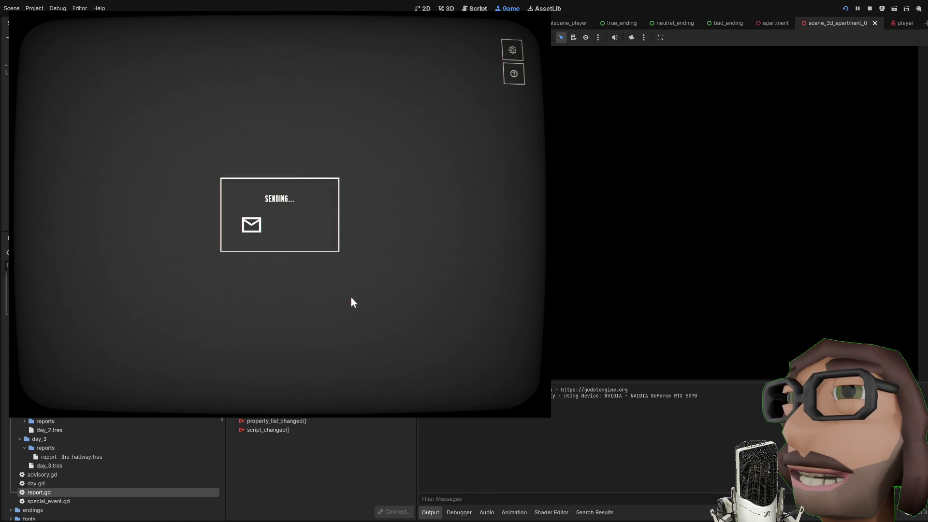
left_click(285, 260)
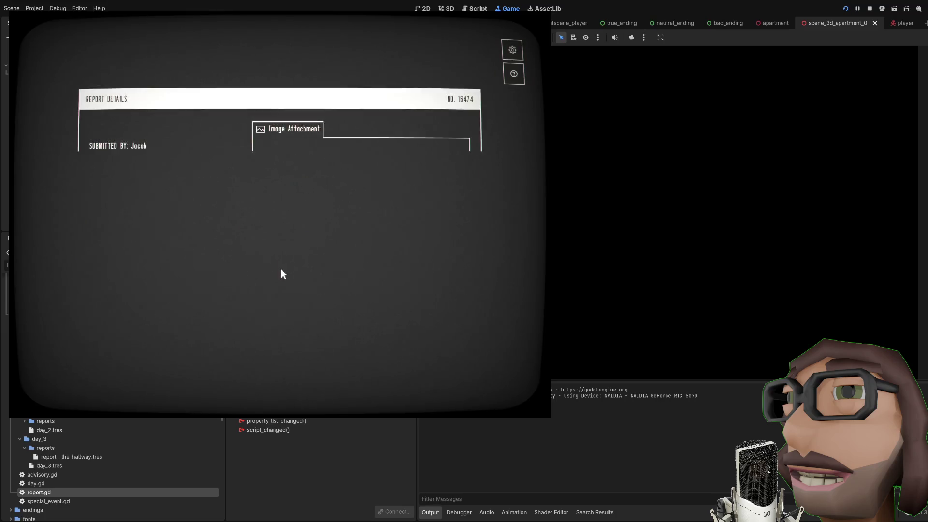
left_click(203, 327)
left_click(204, 326)
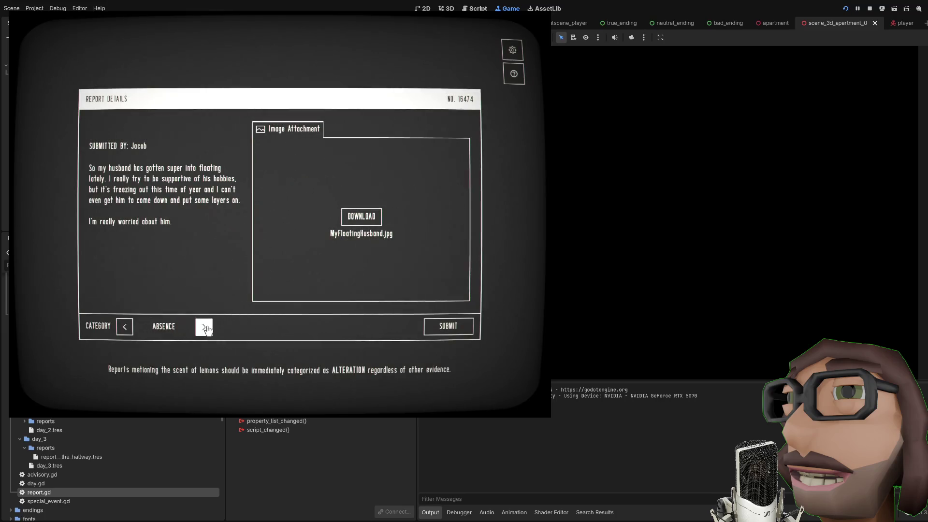
left_click(442, 327)
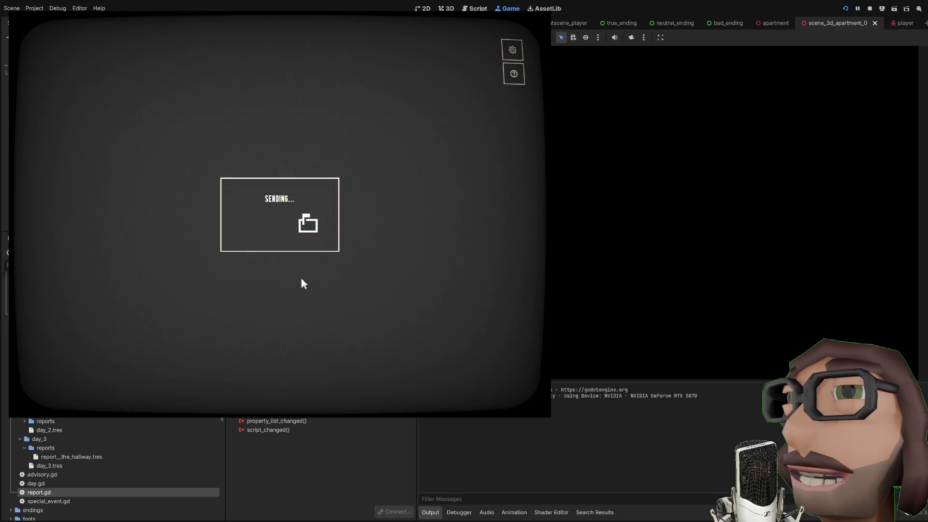
left_click(282, 246)
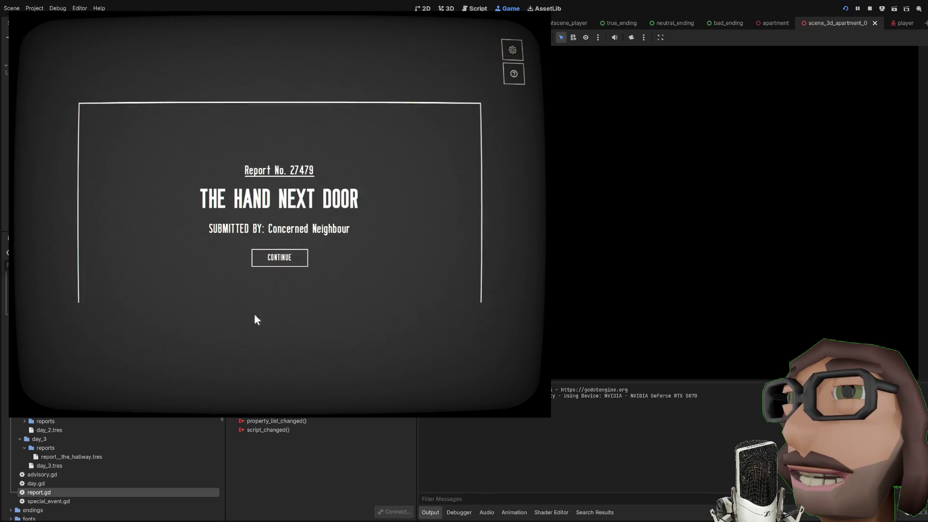
Step: Categorise and send THE HAND NEXT DOOR, then send THE CIRCUS as ABSENCE
left_click(266, 265)
left_click(203, 325)
left_click(204, 325)
left_click(437, 325)
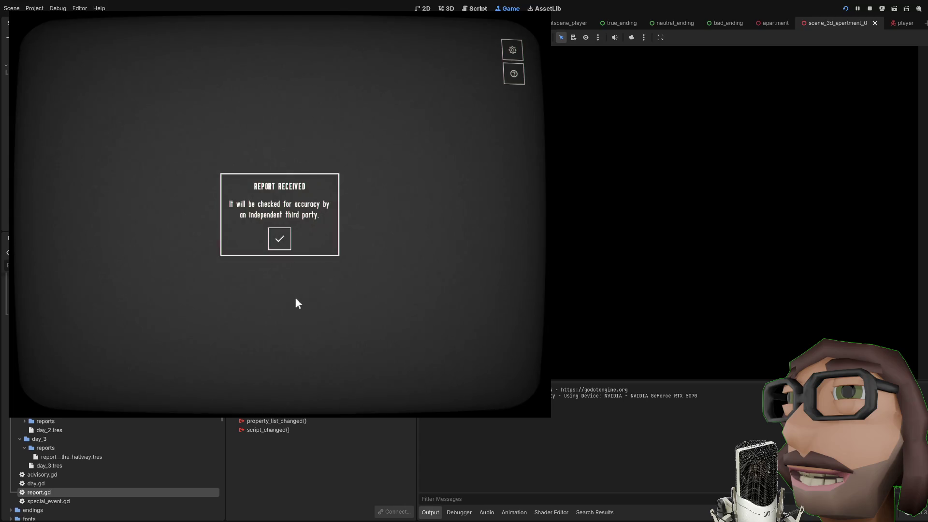
left_click(279, 238)
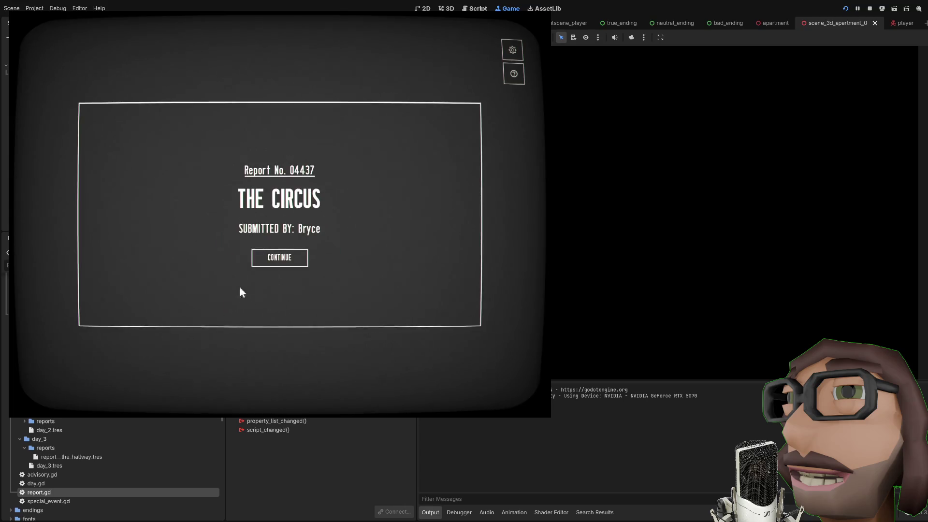
left_click(207, 328)
left_click(454, 328)
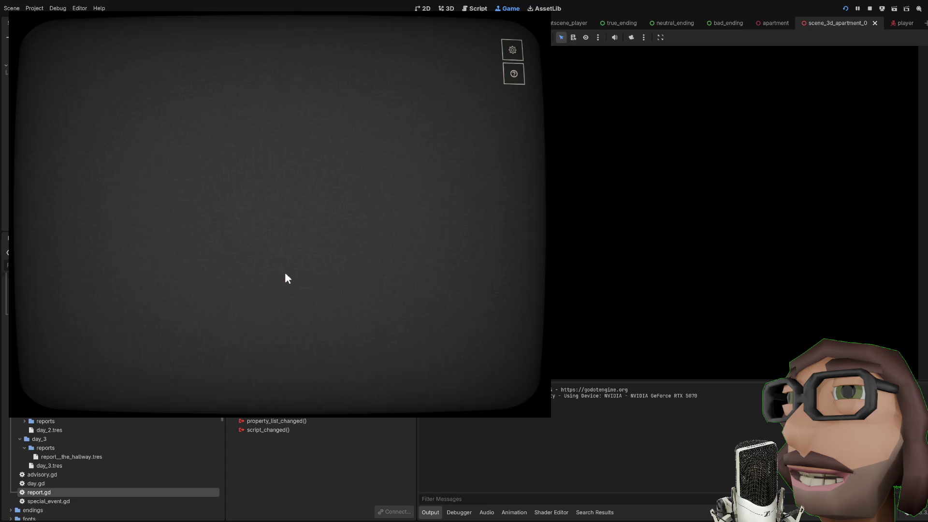
Step: Send the lemon report, close the Day 1 summary and begin Day 2
left_click(284, 268)
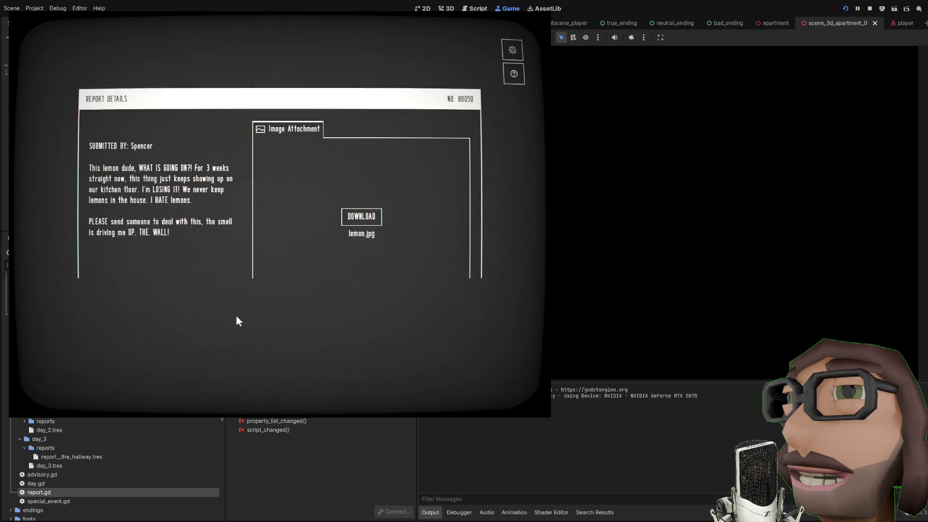
left_click(435, 328)
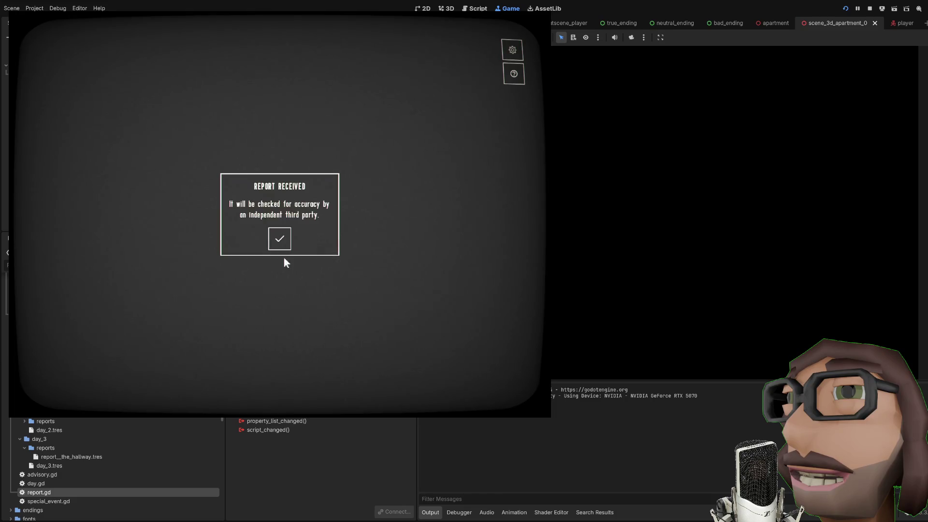
left_click(294, 284)
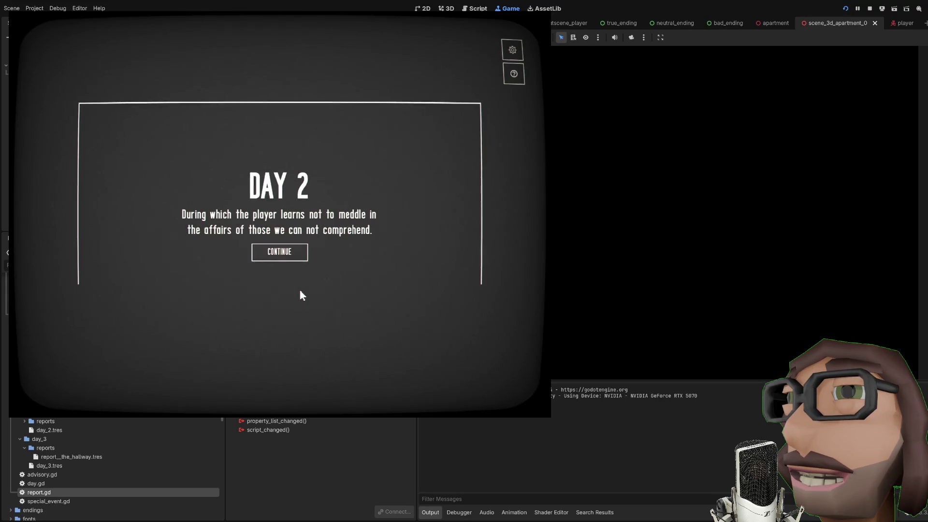
left_click(294, 258)
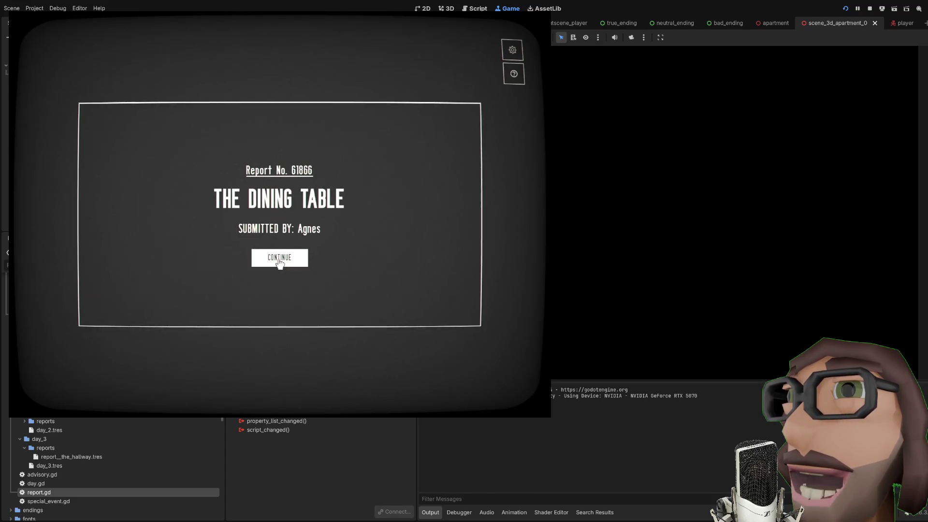
Step: Submit THE DINING TABLE report with its category settled on ALTERATION
left_click(279, 260)
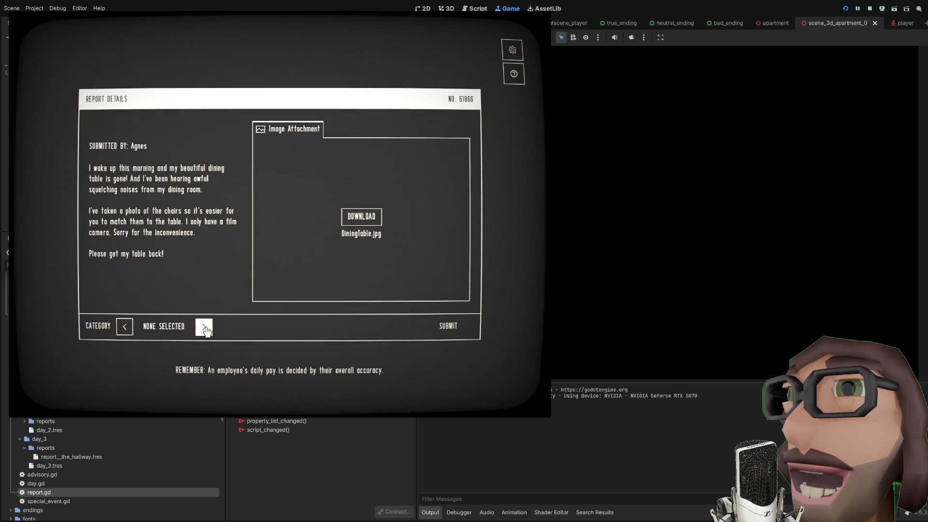
left_click(206, 331)
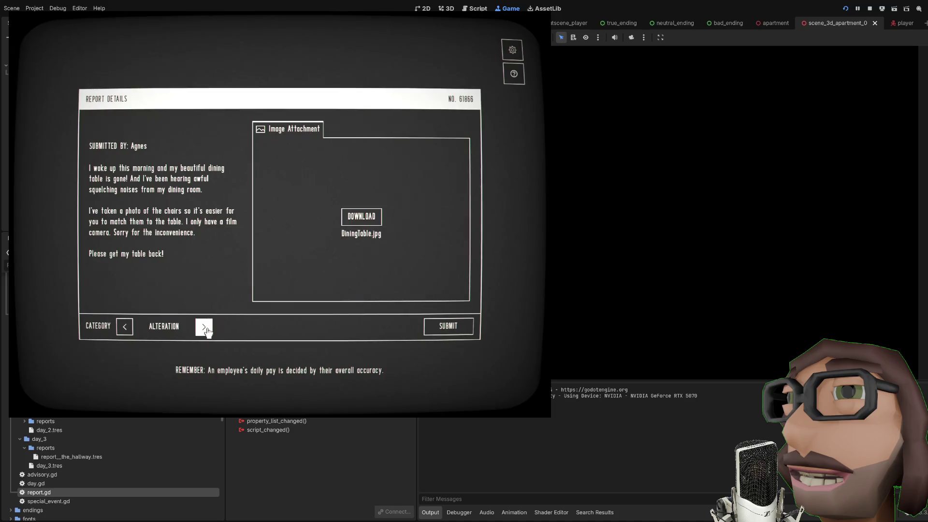
left_click(133, 332)
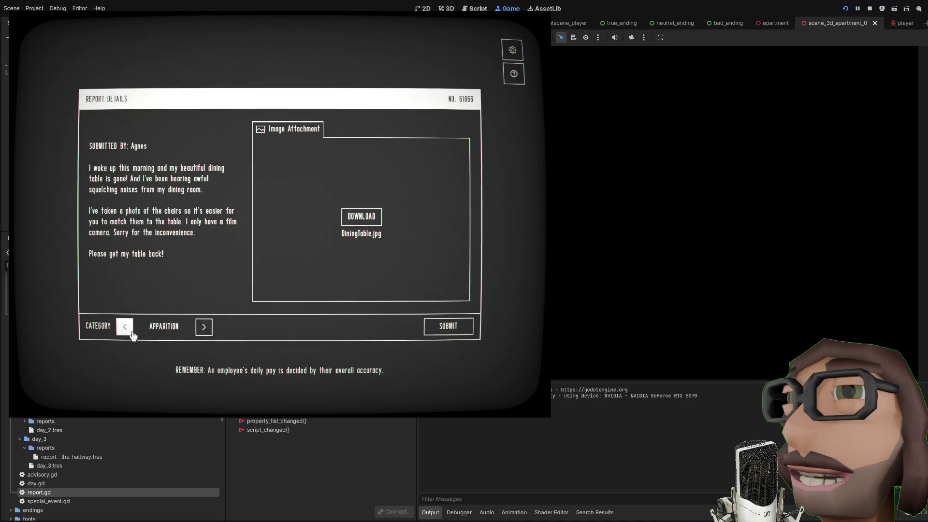
left_click(208, 331)
left_click(210, 333)
left_click(448, 327)
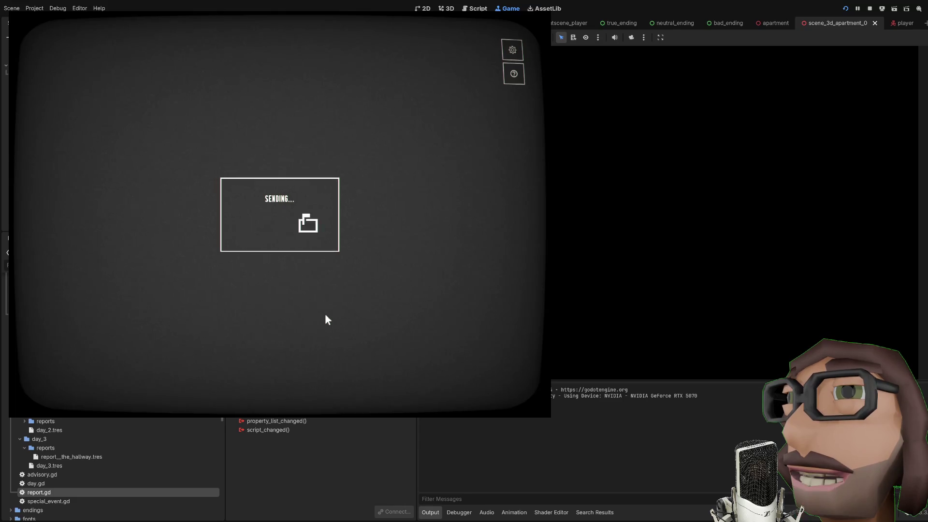
left_click(280, 238)
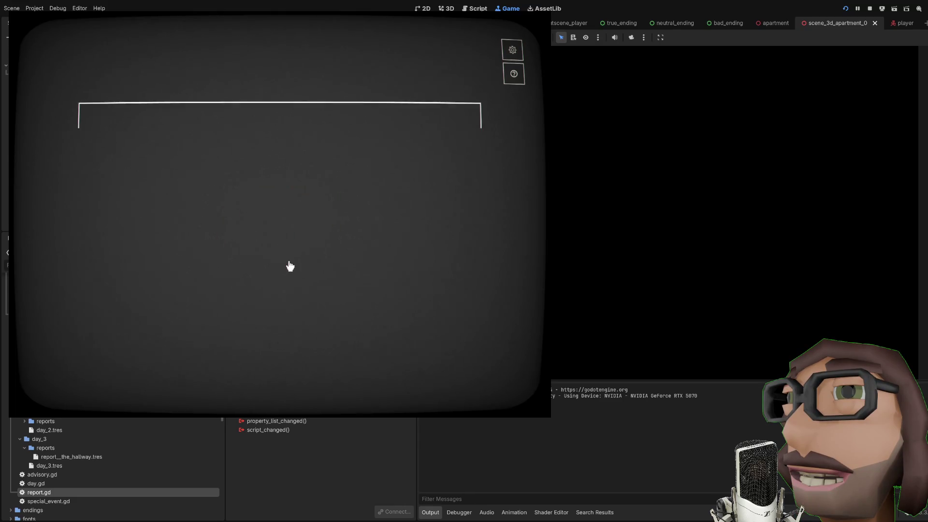
Step: Submit THE MIRROR and THE ORB reports, both categorised as APPARITION
left_click(290, 269)
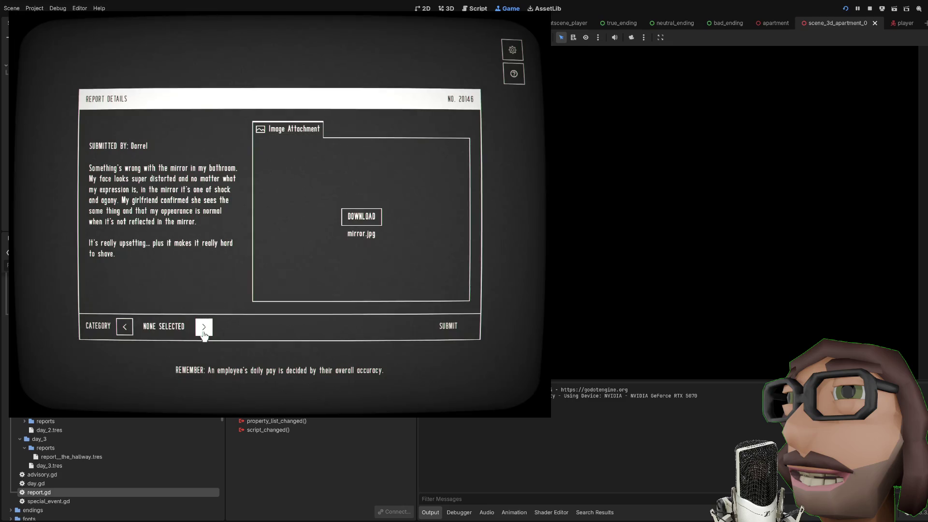
left_click(125, 328)
left_click(125, 329)
left_click(441, 328)
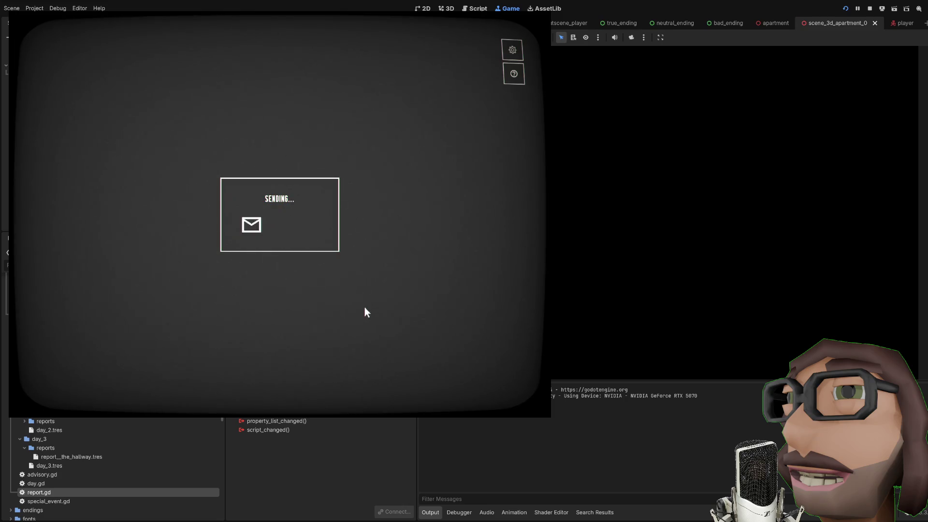
left_click(289, 245)
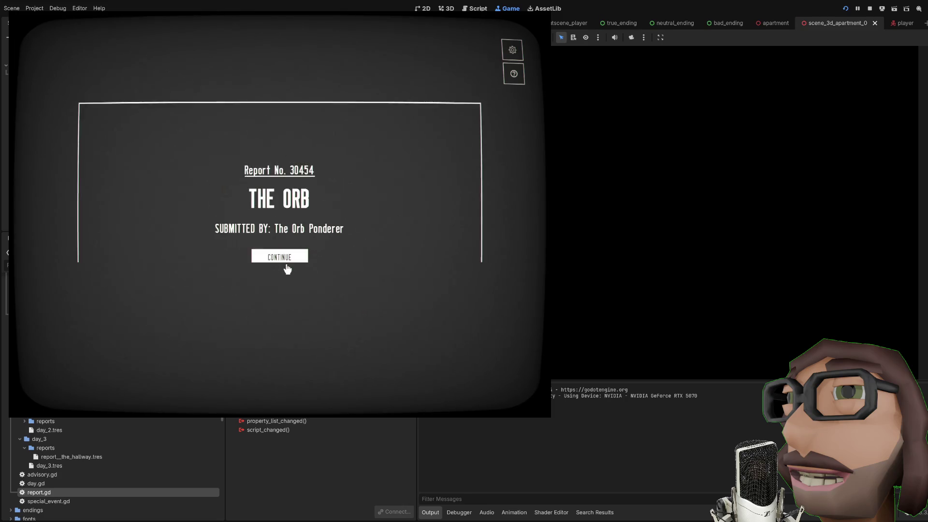
left_click(287, 265)
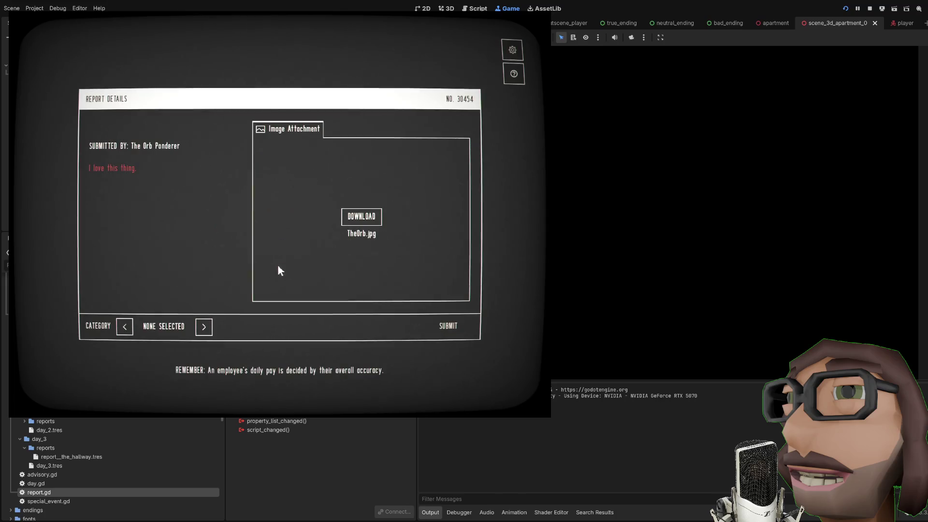
left_click(204, 327)
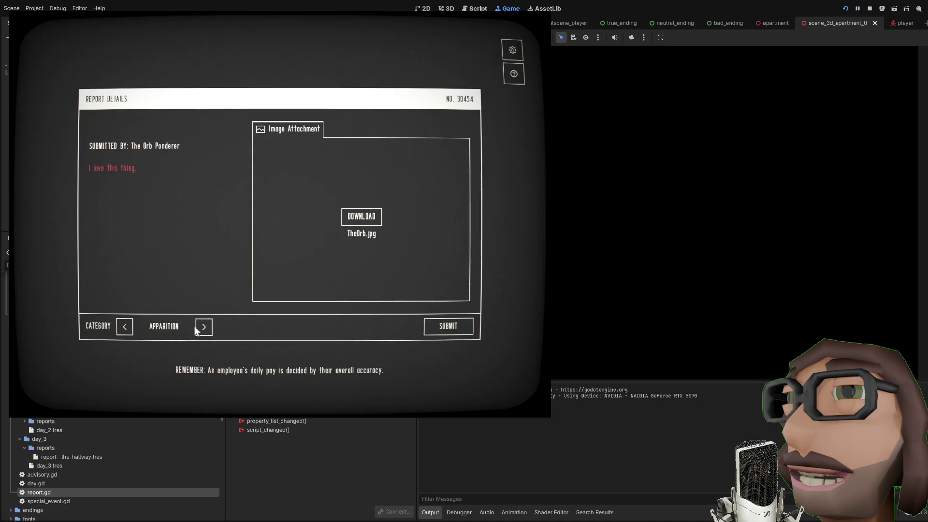
left_click(430, 328)
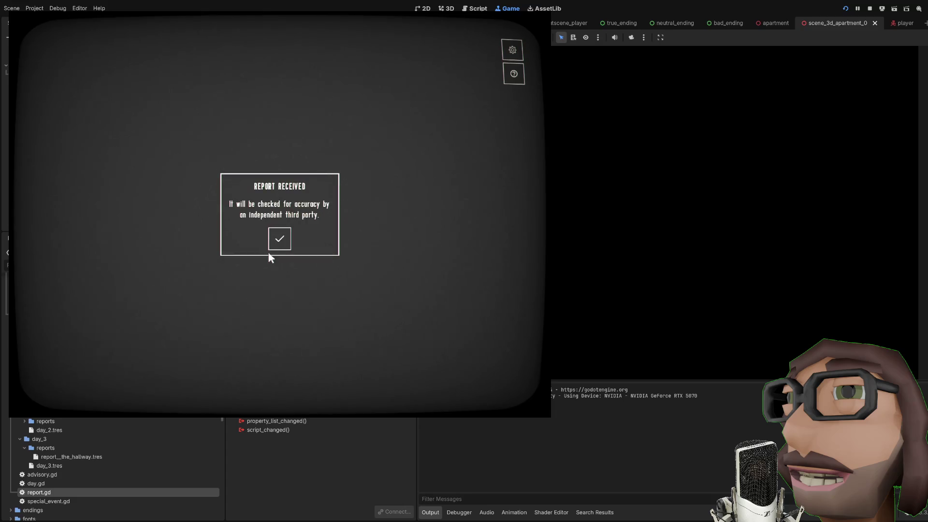
left_click(275, 247)
Step: Recategorise and send report 69494, then dismiss the WE SEE YOU message
left_click(288, 263)
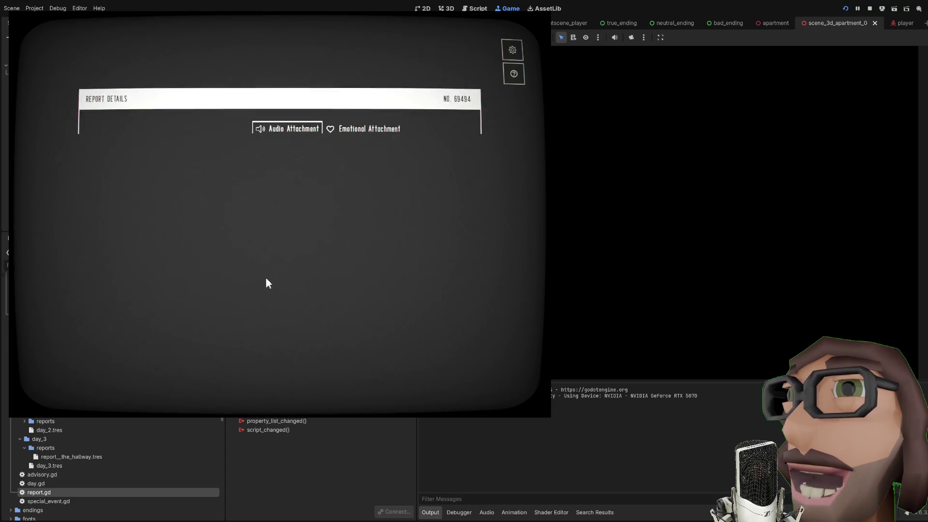
left_click(127, 327)
left_click(128, 329)
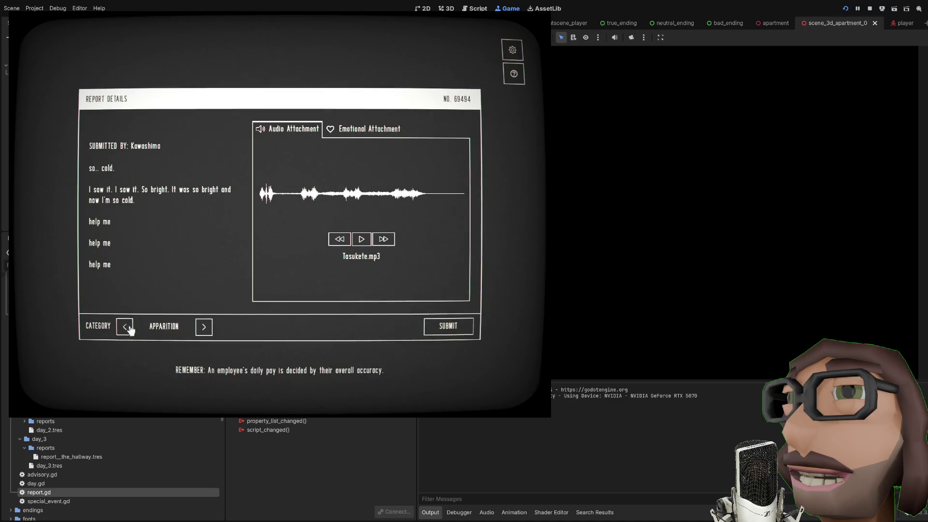
left_click(462, 328)
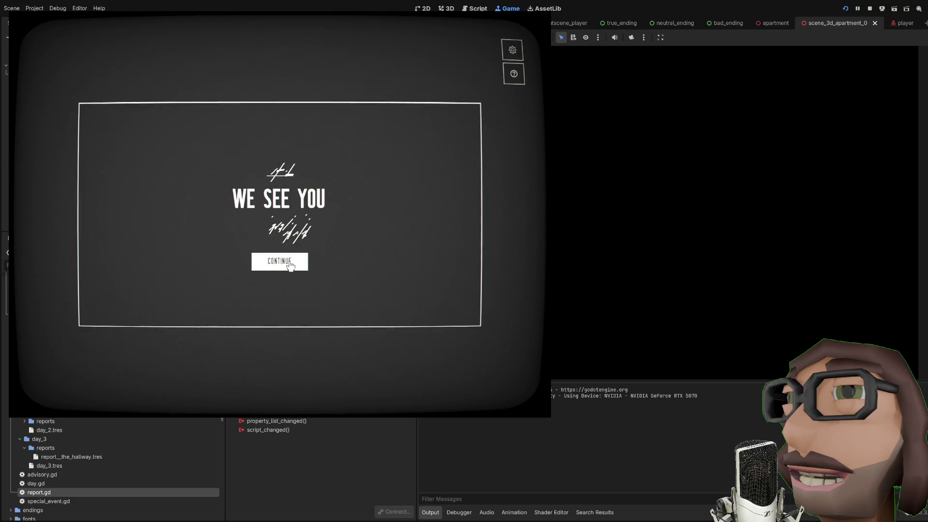
left_click(290, 264)
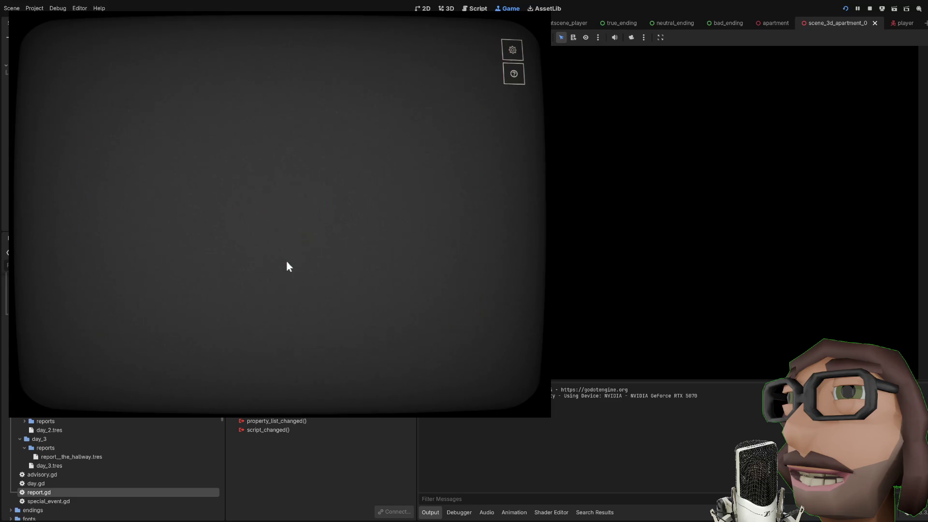
Step: Send the final report in the scribbled category as a red alert, then open the door and switch off the light
left_click(203, 327)
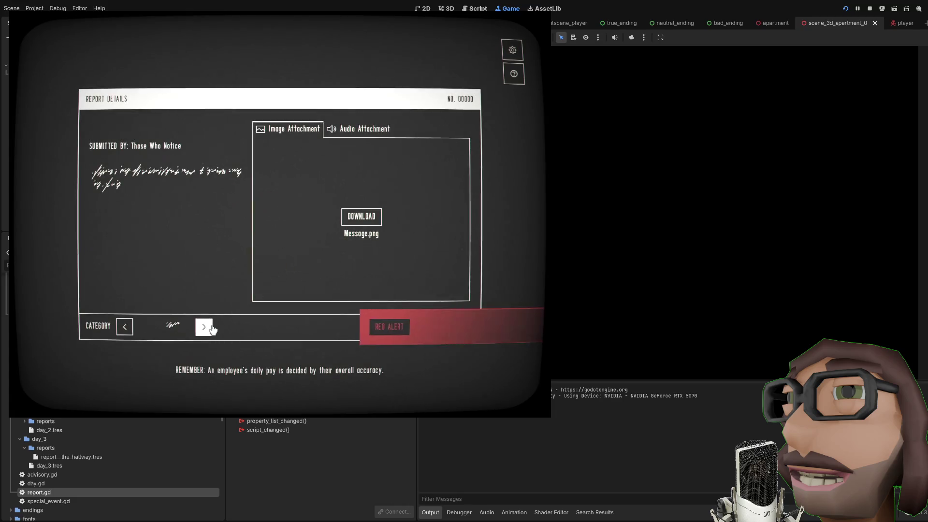
left_click(403, 329)
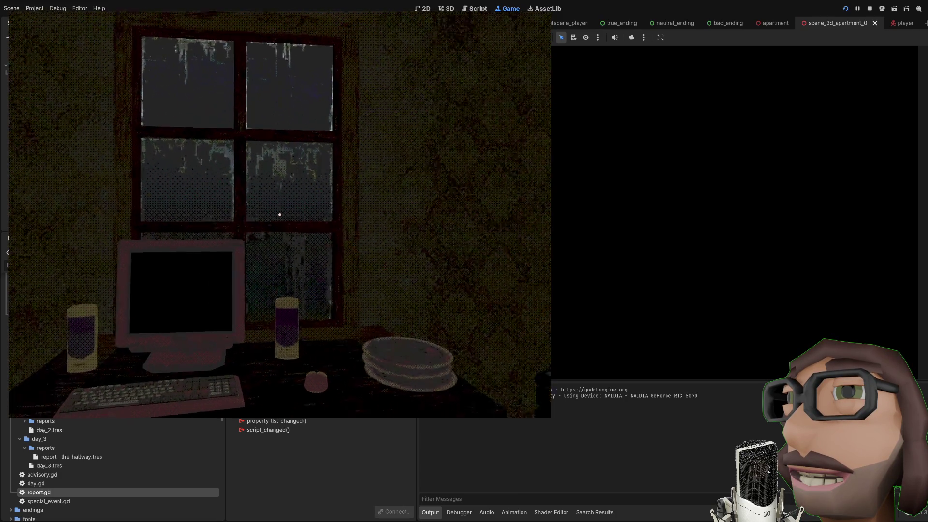
key("e")
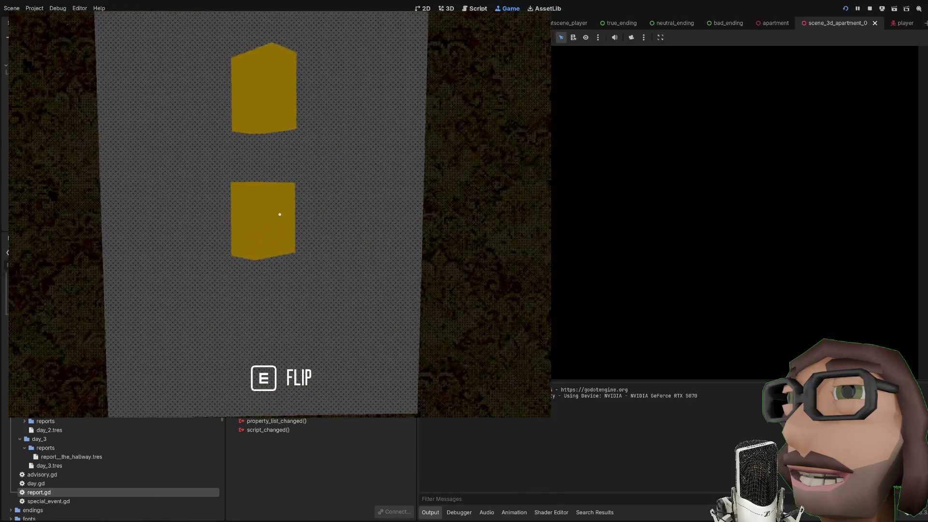
key("e")
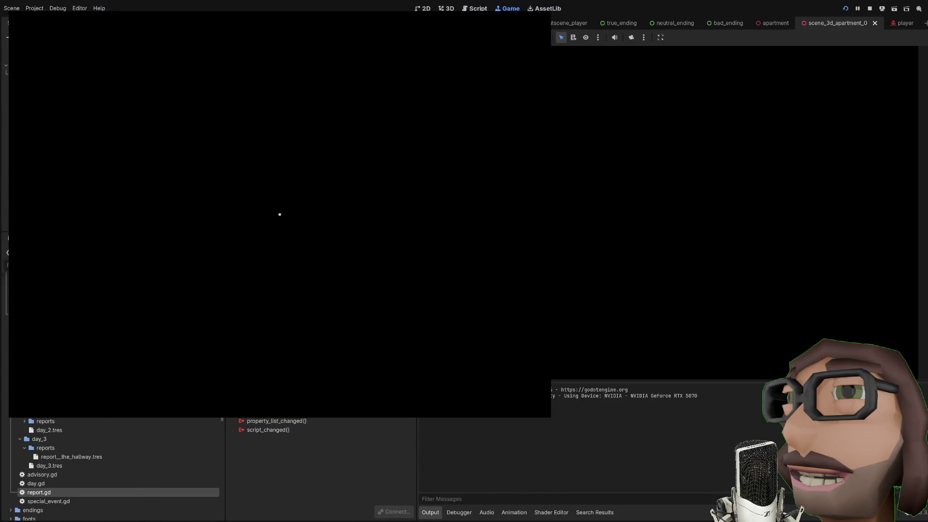
Step: Sit at the computer, continue into Day 3 and stop the playtest
key("e")
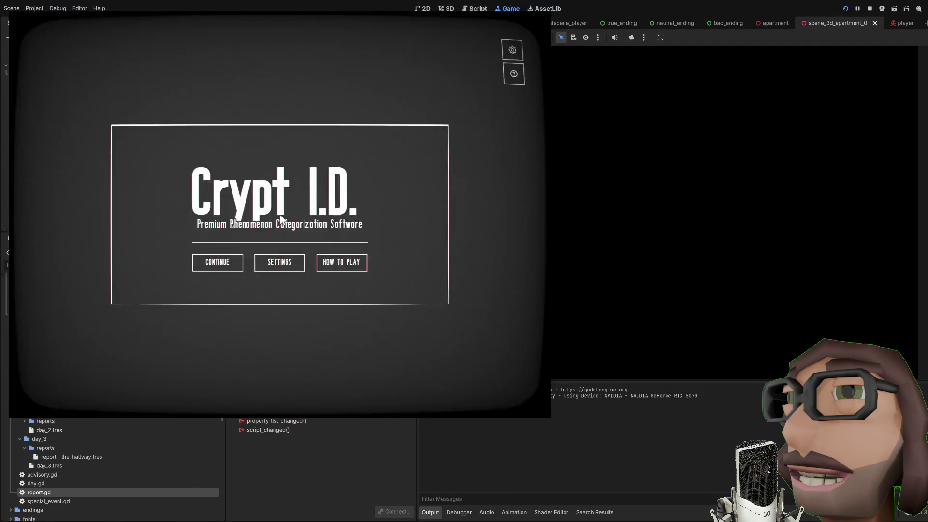
left_click(240, 266)
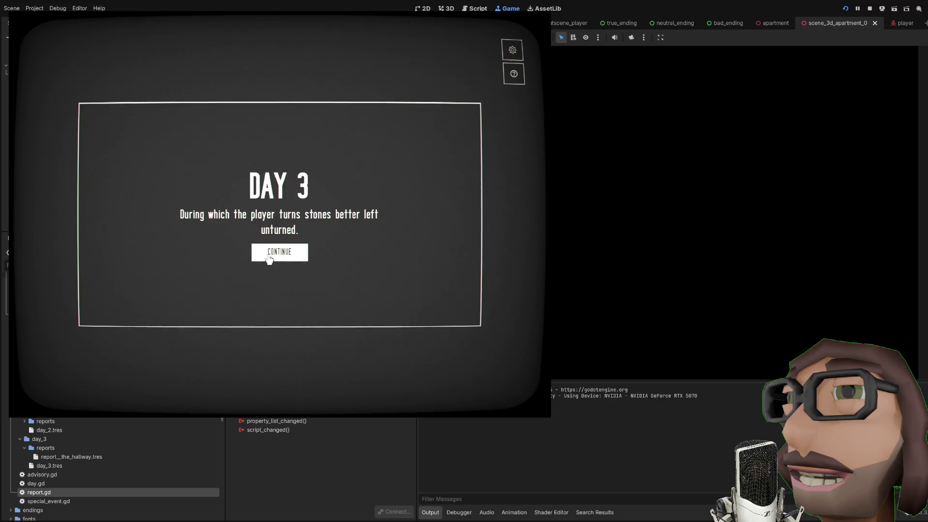
left_click(269, 260)
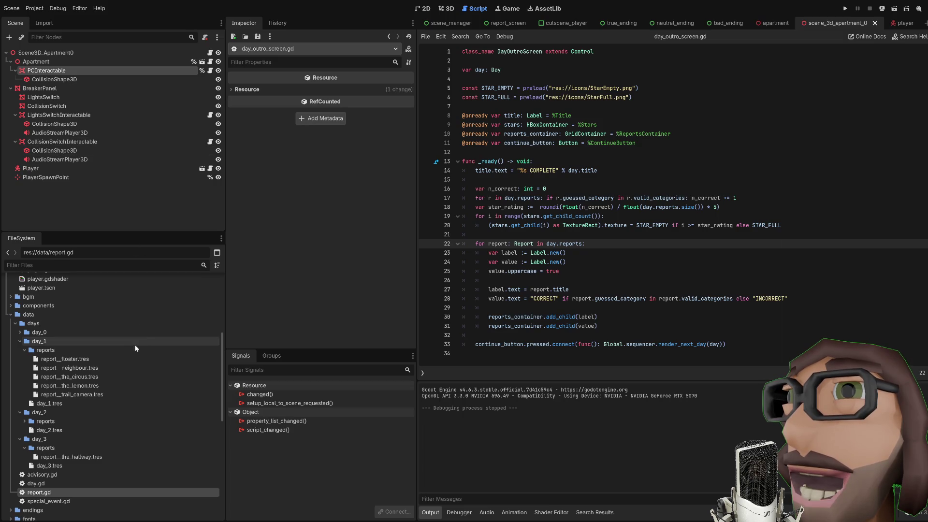
Step: Select the day_2.tres resource in the FileSystem dock
scroll(111, 364, "down", 2)
left_click(93, 361)
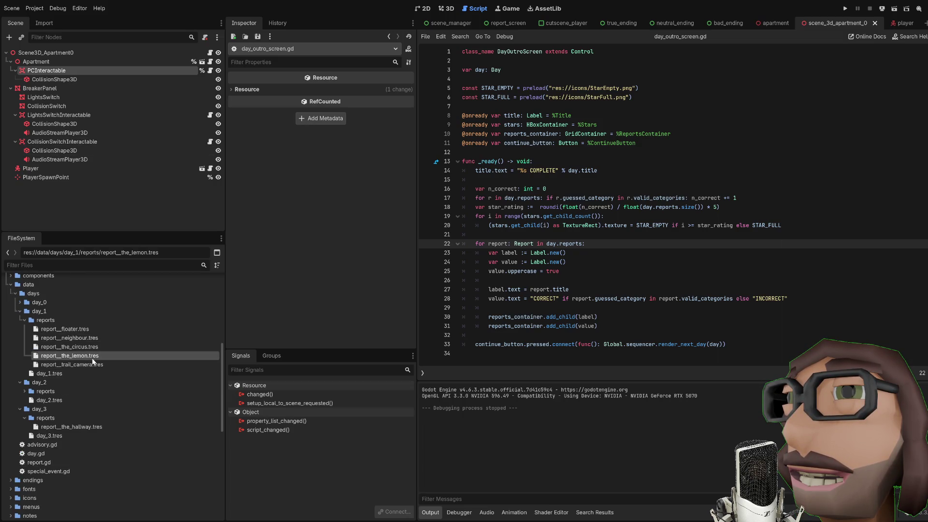
left_click(20, 312)
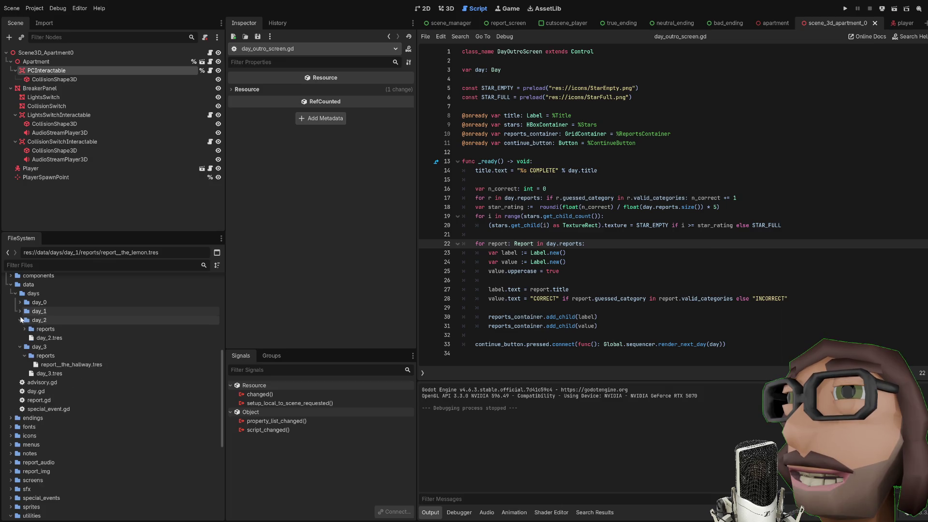
left_click(43, 336)
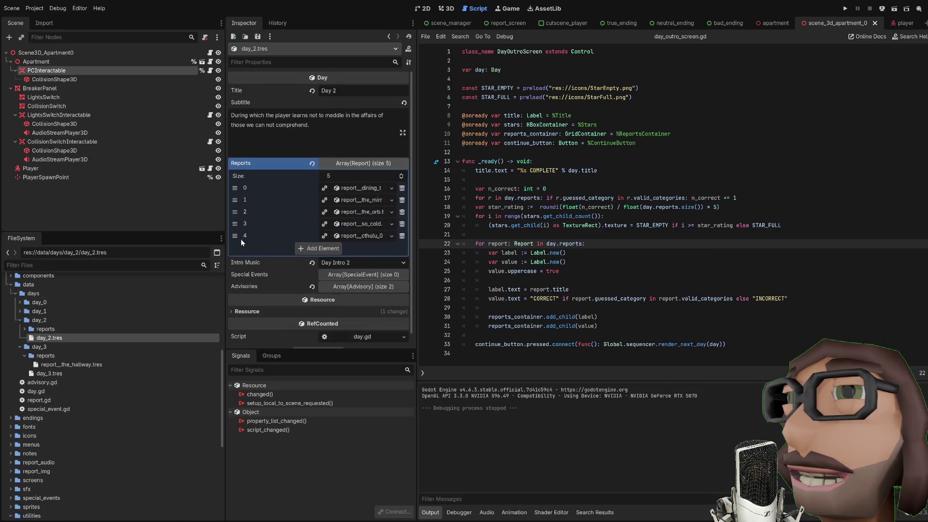
Step: Drag the cthulhu report above the so-cold report, then relaunch the game with F5
left_click_drag(235, 235, 235, 223)
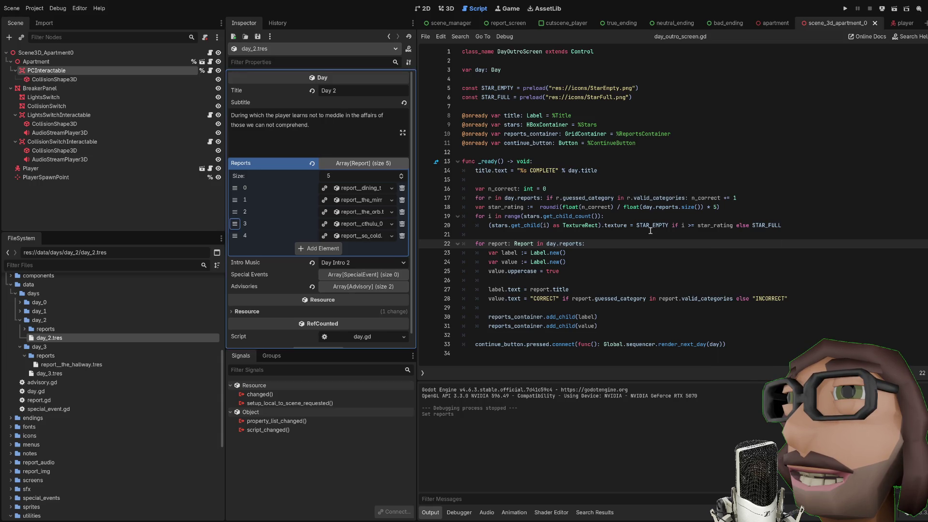
left_click(643, 246)
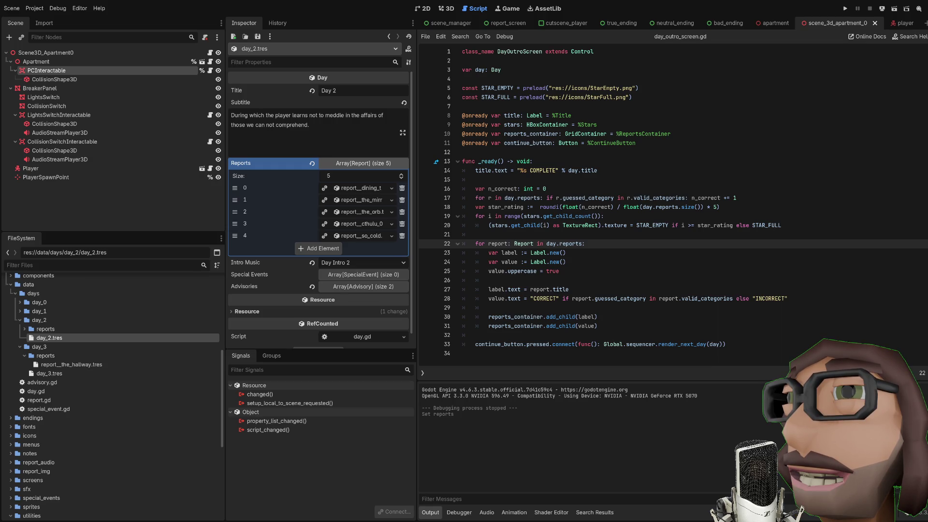
key("F5")
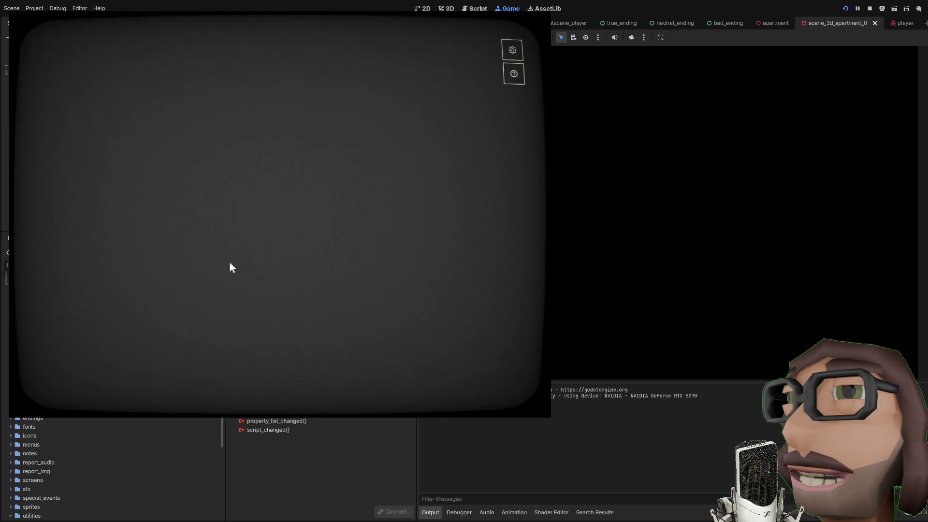
Step: Get past the welcome and tutorial tips, then file the first training report as ALTERATION
left_click(287, 281)
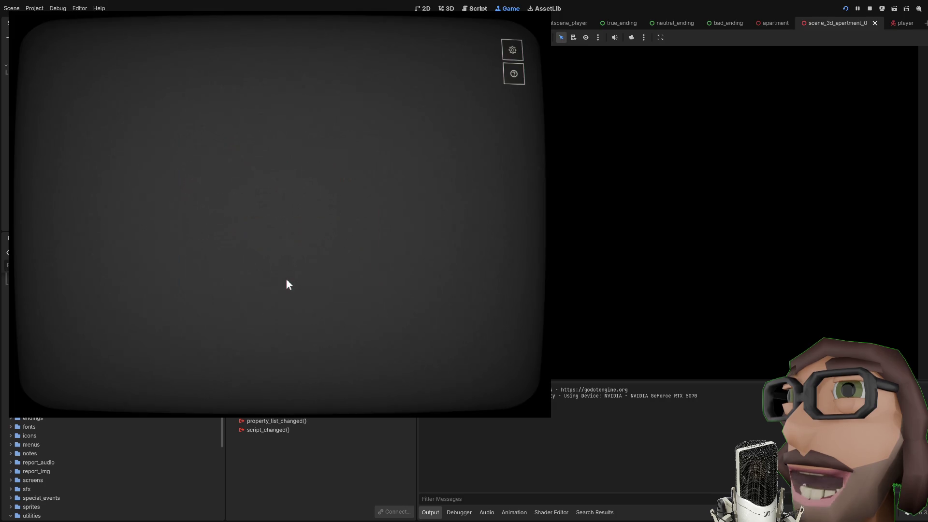
left_click(269, 257)
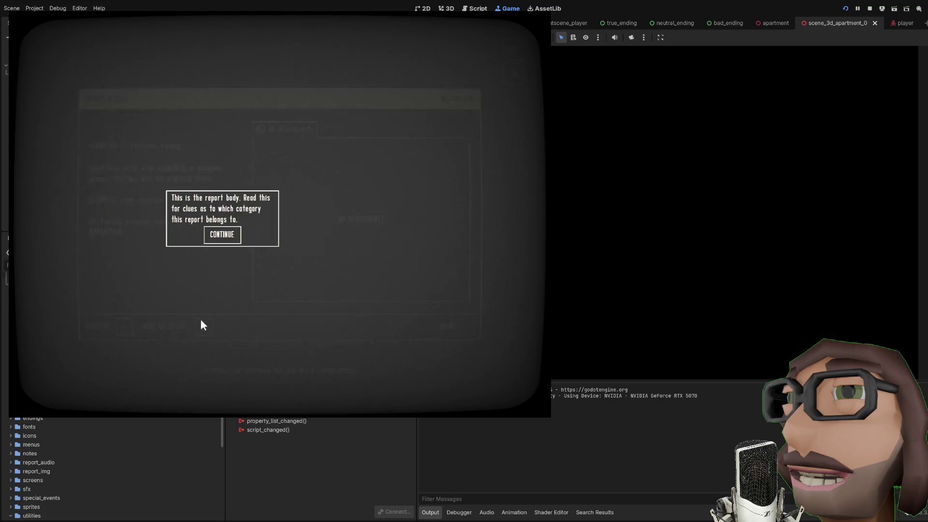
left_click(220, 237)
left_click(270, 276)
left_click(302, 278)
left_click(204, 326)
left_click(203, 327)
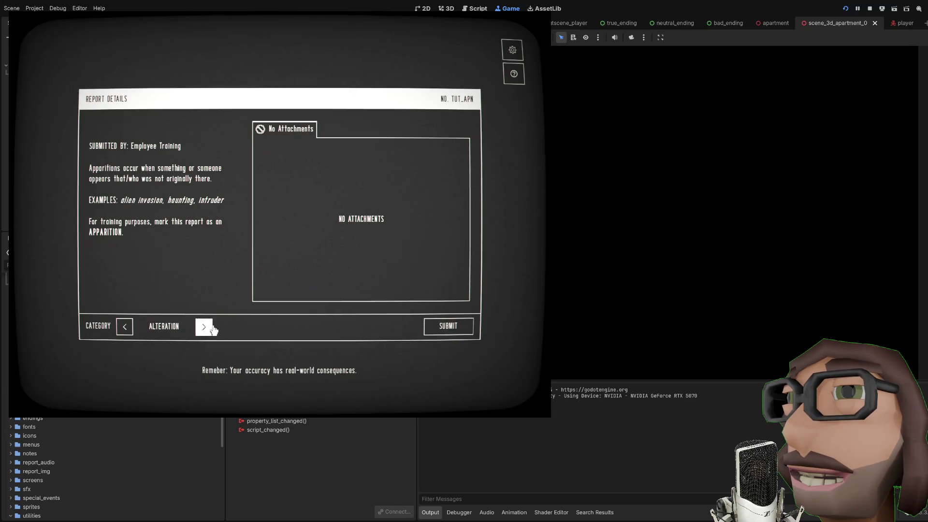
left_click(456, 326)
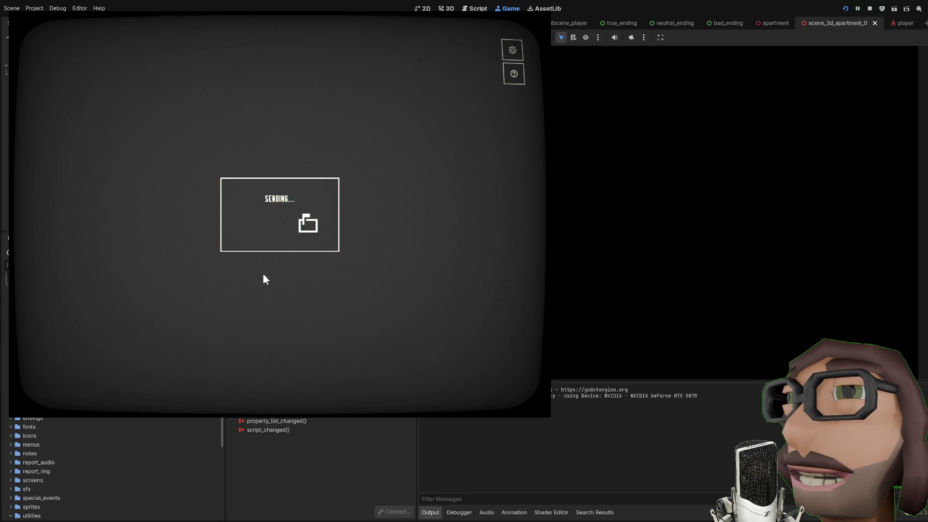
left_click(268, 238)
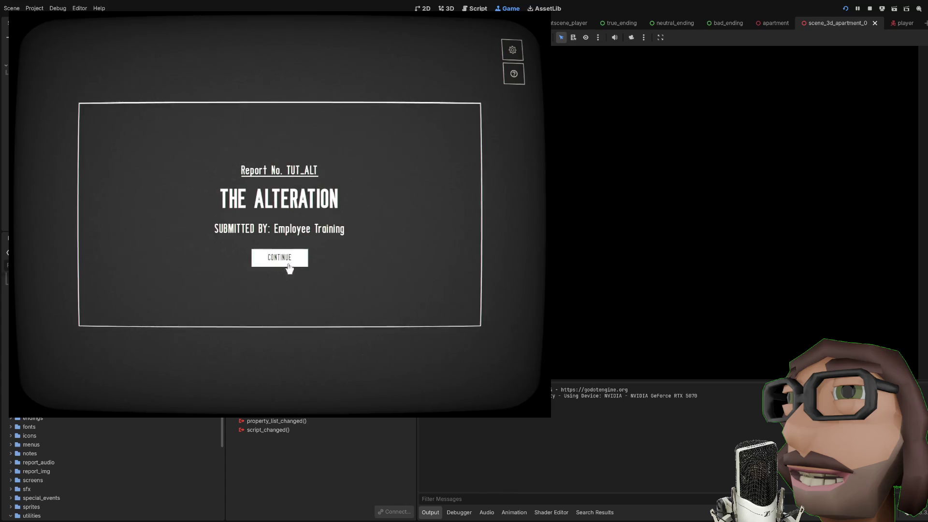
Step: File the second training report, which has an image attachment, as APPARITION
left_click(286, 269)
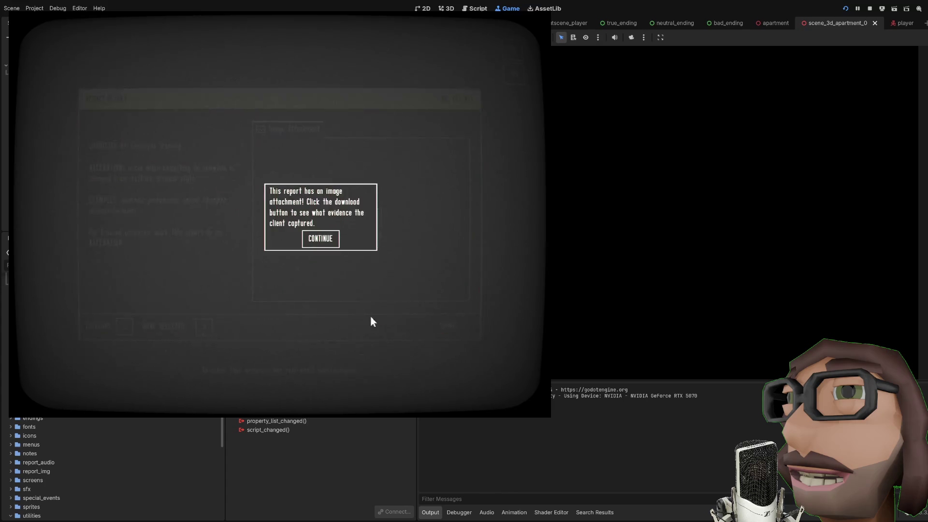
left_click(335, 240)
left_click(204, 327)
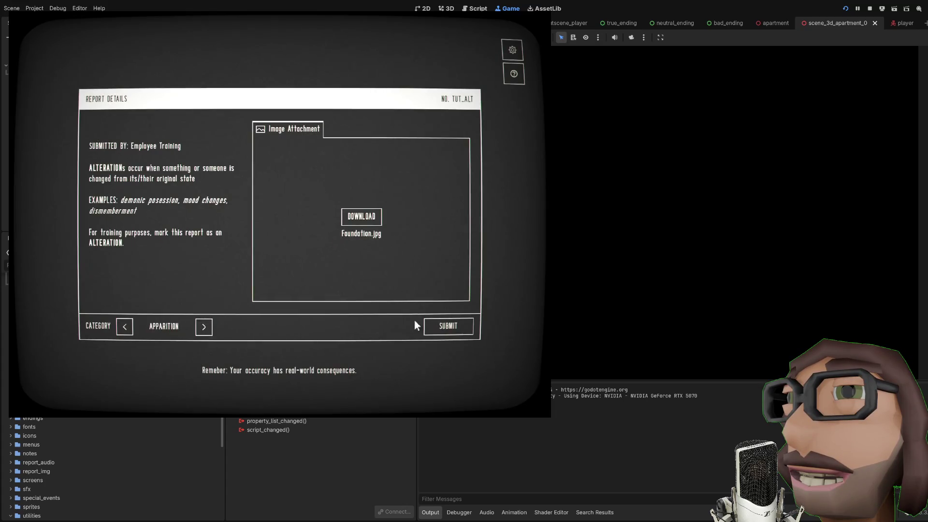
left_click(449, 326)
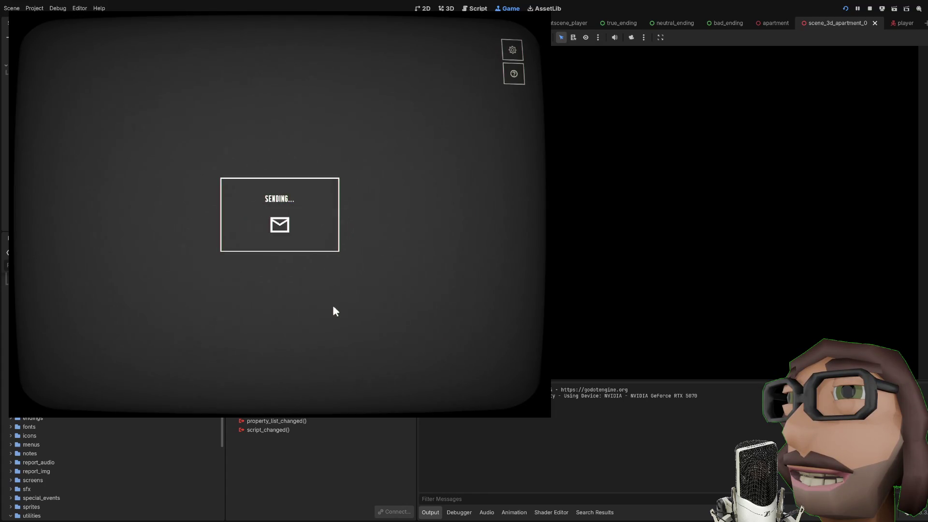
left_click(278, 239)
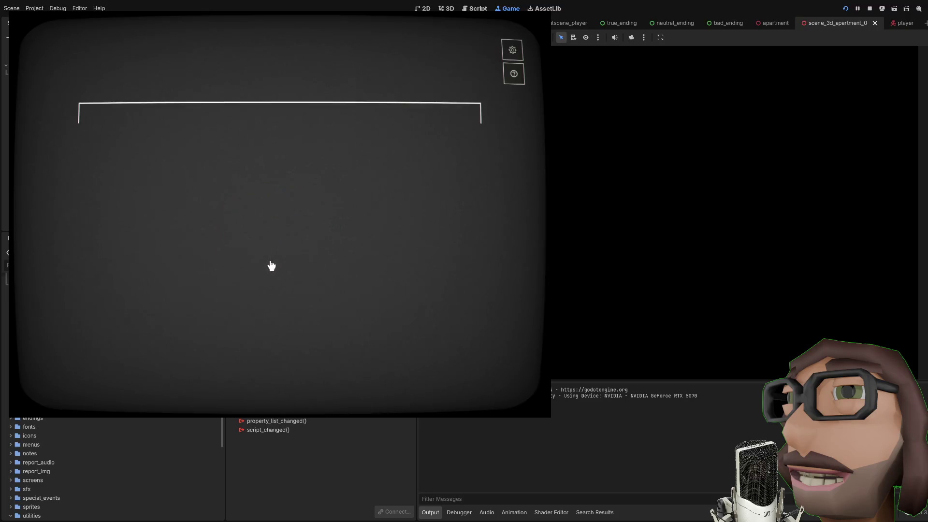
Step: File THE ABSENCE report as APPARITION and close the Training Day Complete results
left_click(271, 263)
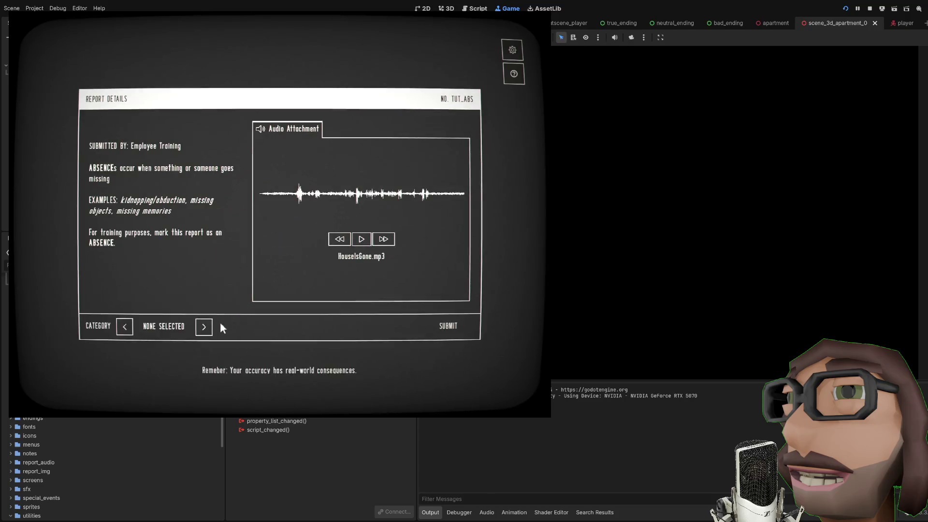
left_click(305, 244)
left_click(204, 327)
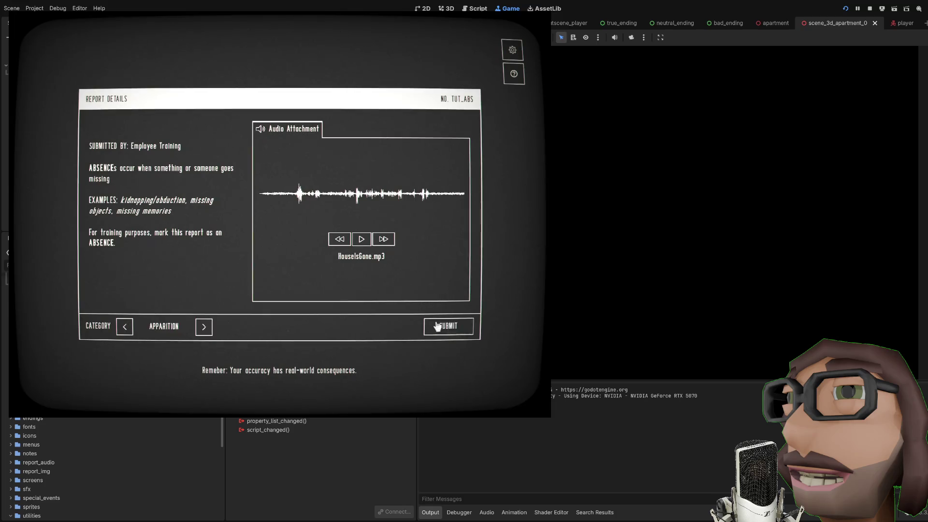
left_click(436, 326)
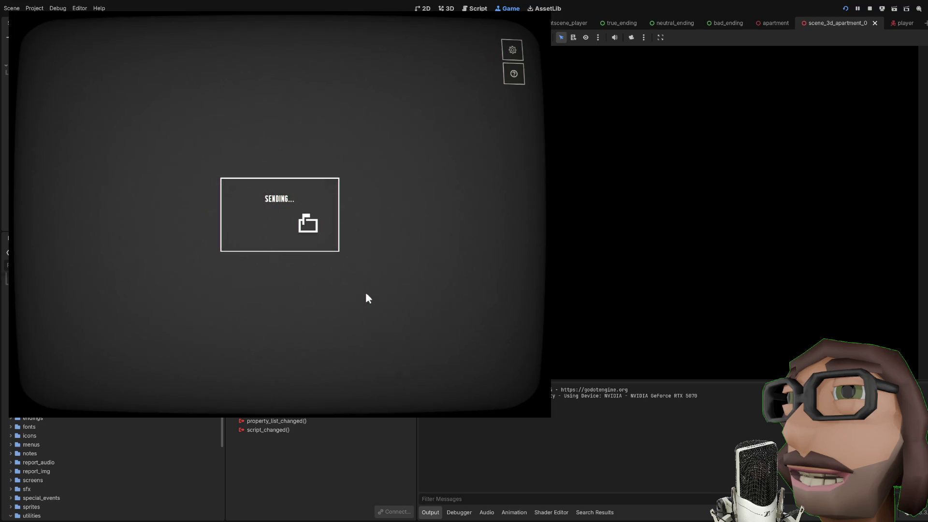
left_click(292, 246)
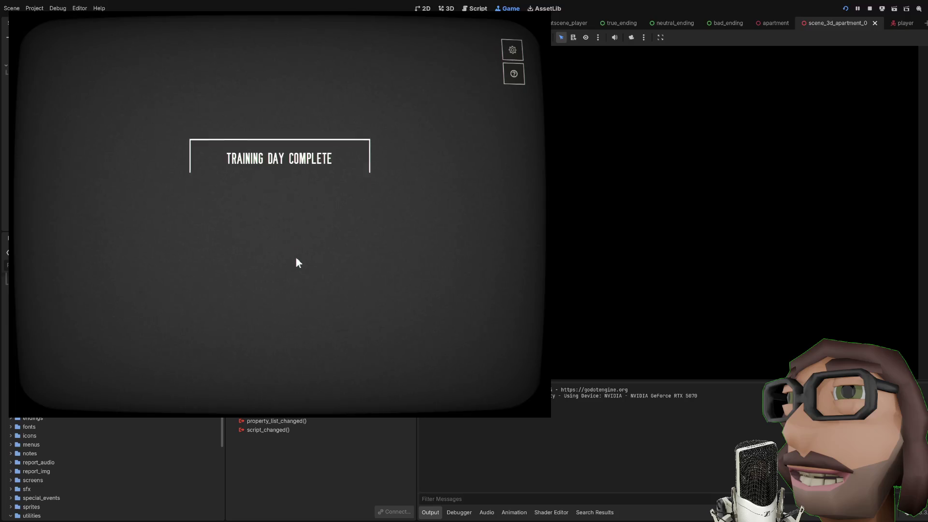
left_click(292, 268)
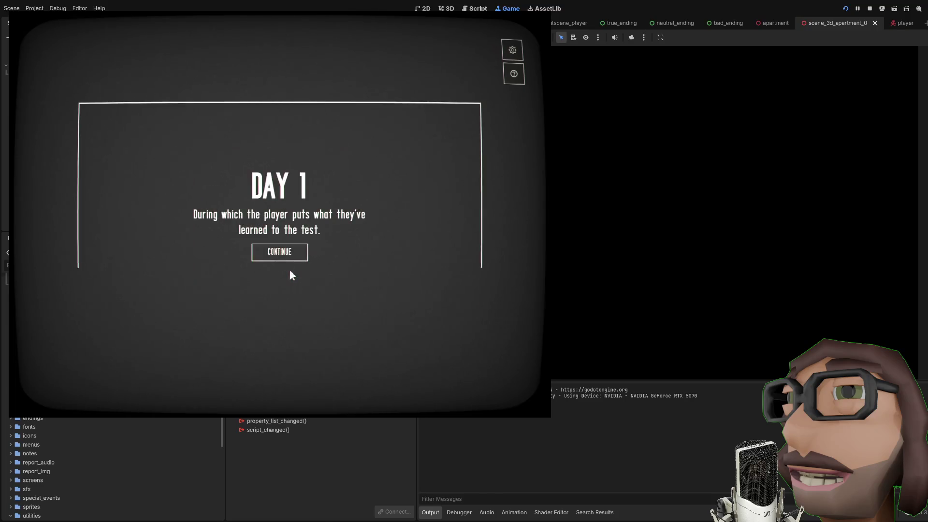
Step: File Day 1's first report as ALTERATION and THE FLOATER as ABSENCE
left_click(290, 258)
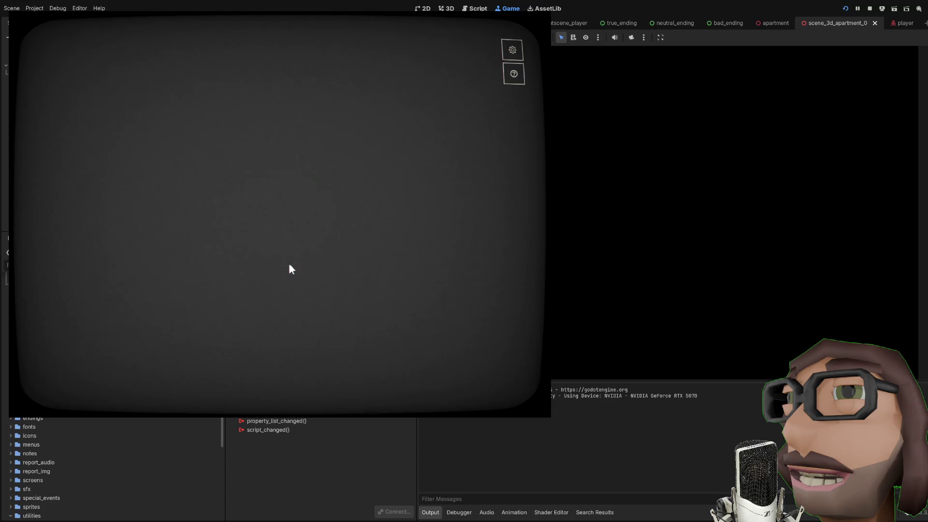
left_click(210, 334)
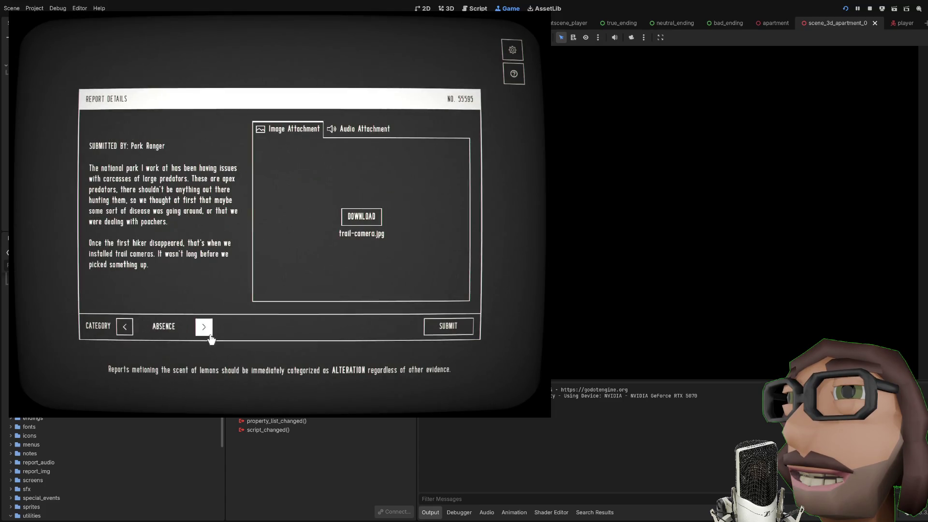
left_click(447, 327)
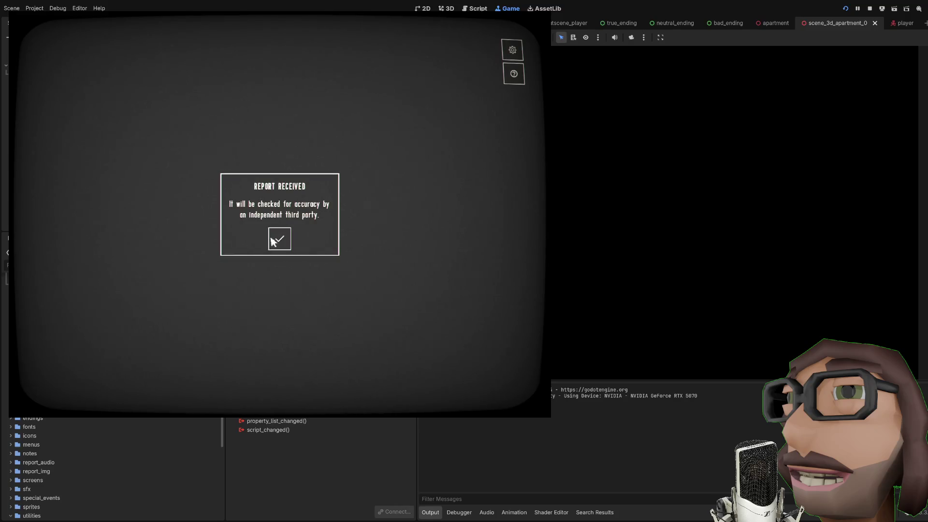
left_click(272, 242)
left_click(271, 263)
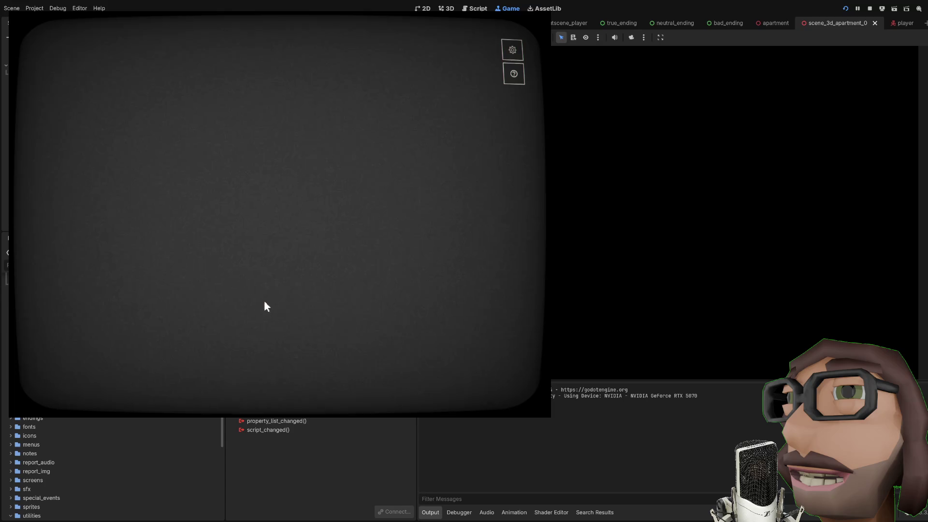
left_click(204, 326)
left_click(203, 327)
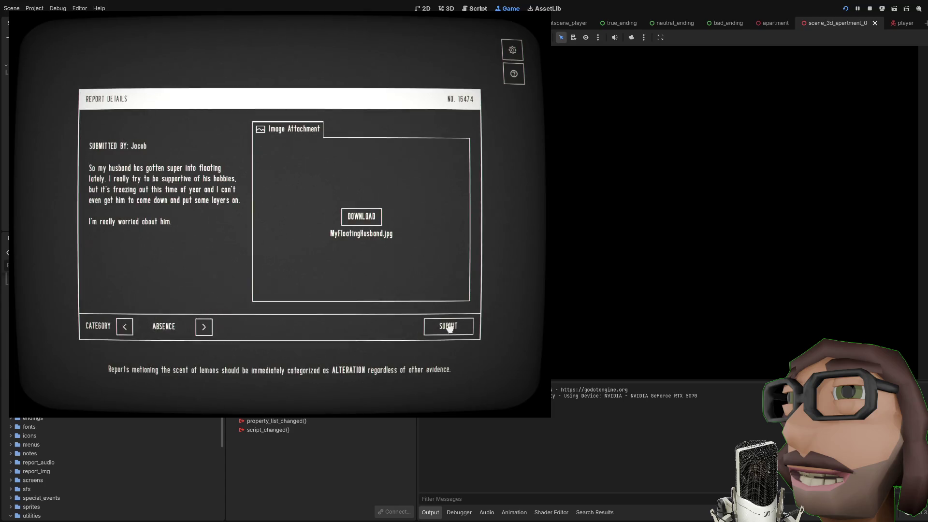
left_click(448, 327)
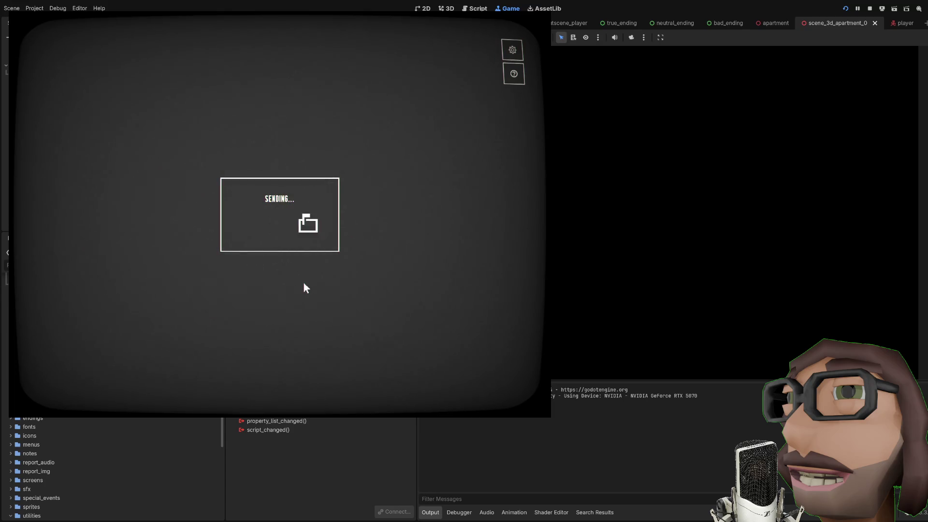
left_click(279, 241)
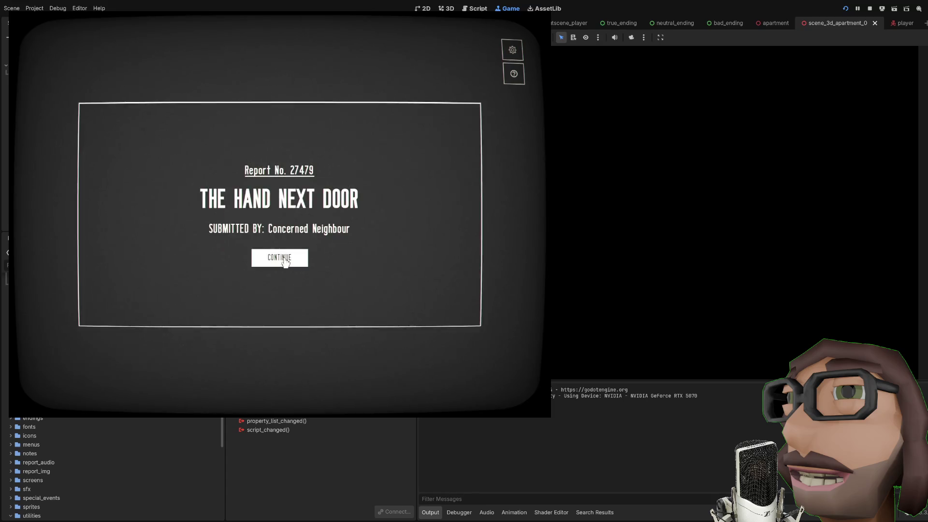
Step: File THE HAND NEXT DOOR as APPARITION, then recategorise and submit the Circus report
left_click(286, 262)
left_click(203, 327)
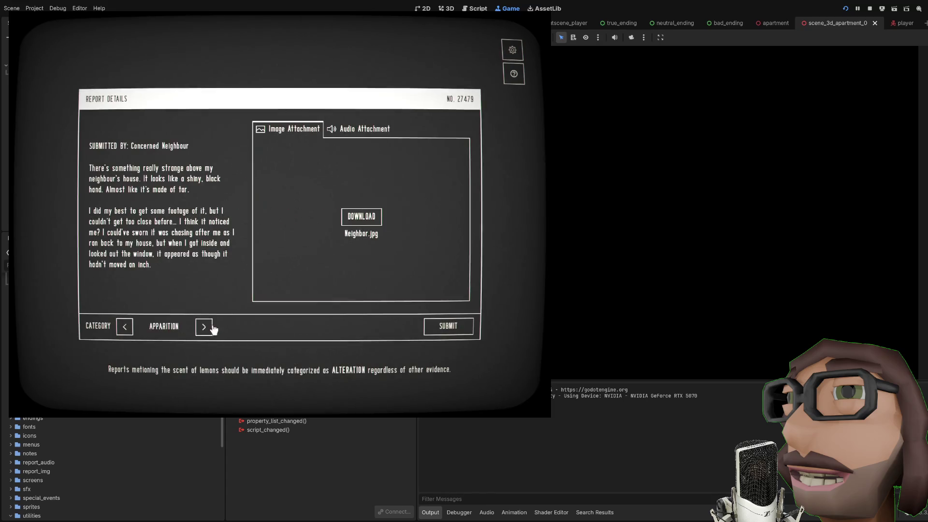
left_click(425, 327)
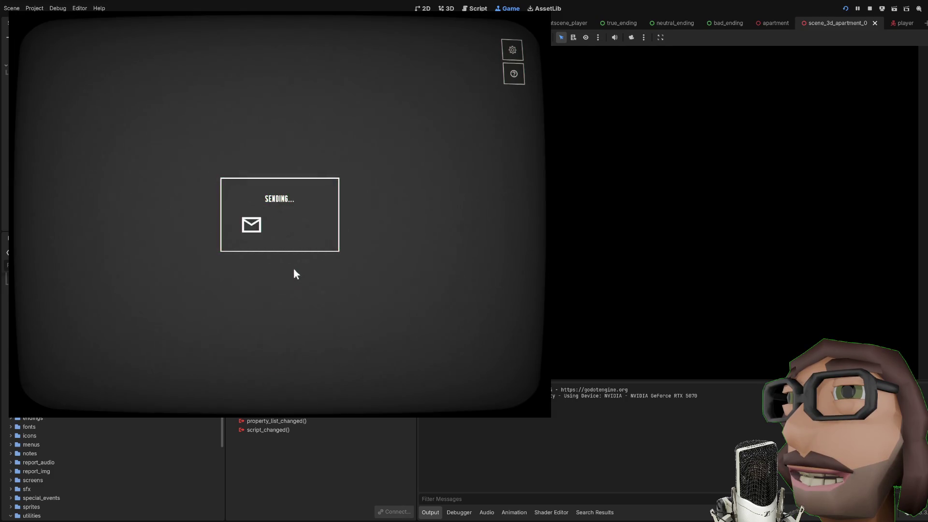
left_click(281, 240)
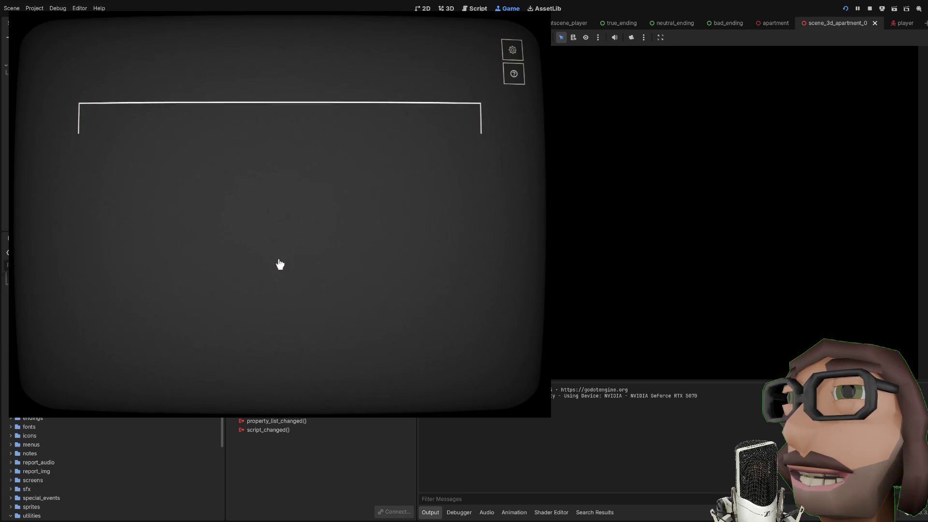
left_click(278, 260)
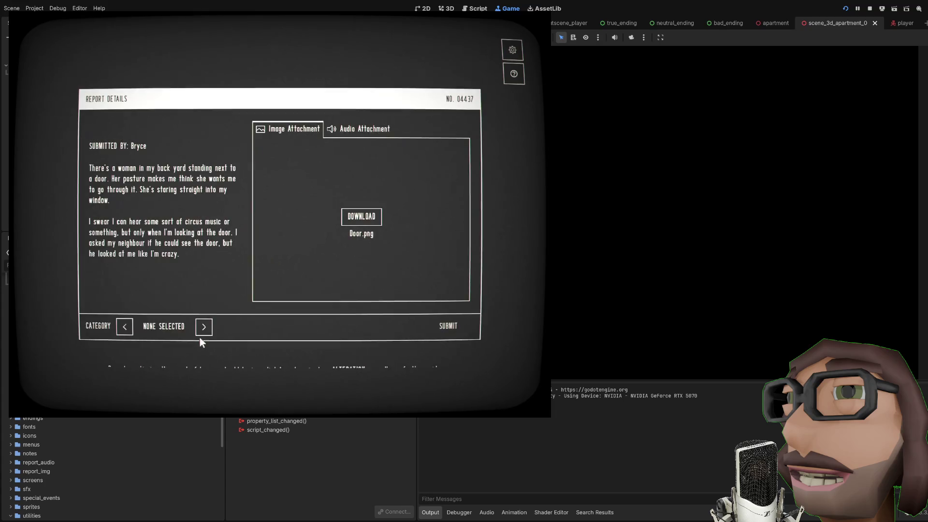
left_click(199, 326)
left_click(200, 327)
left_click(454, 328)
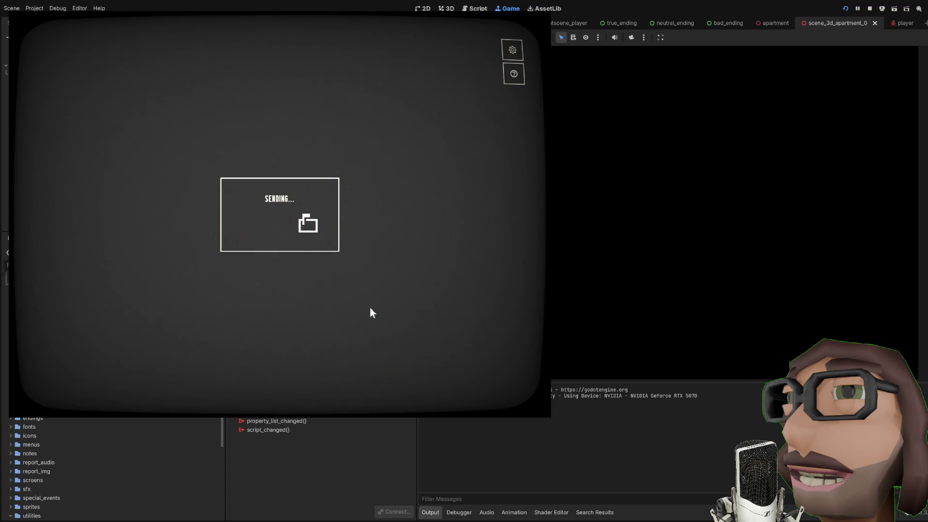
left_click(280, 243)
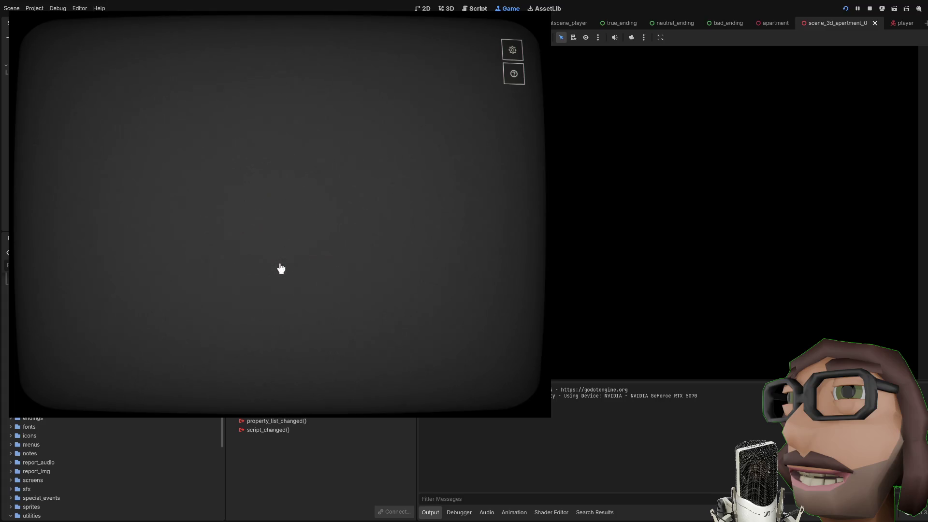
Step: Submit the Lemon report as Anomaly and move past the Day 1 summary
left_click(276, 258)
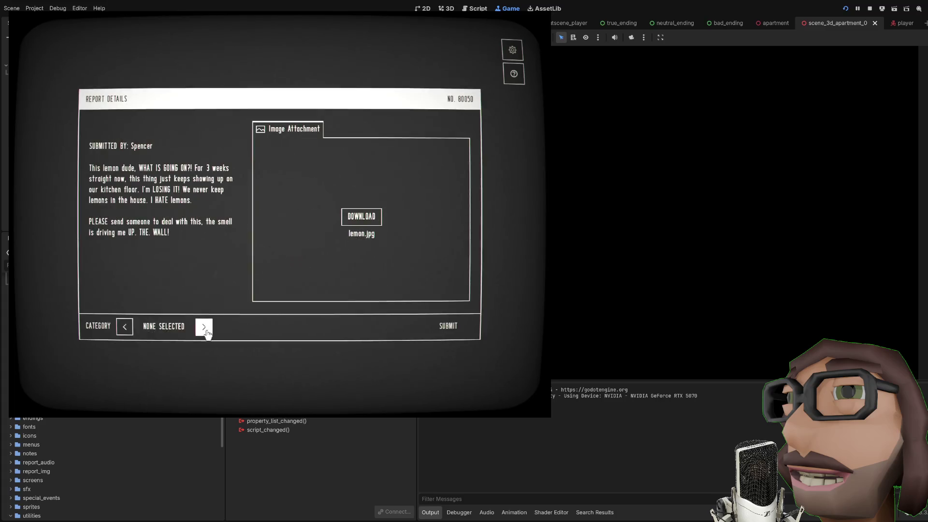
left_click(202, 327)
left_click(202, 326)
left_click(450, 326)
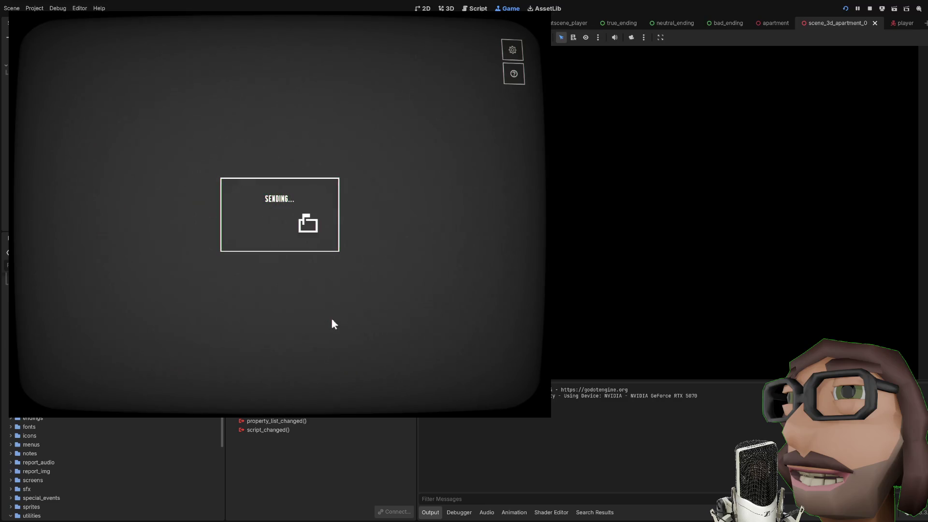
left_click(286, 246)
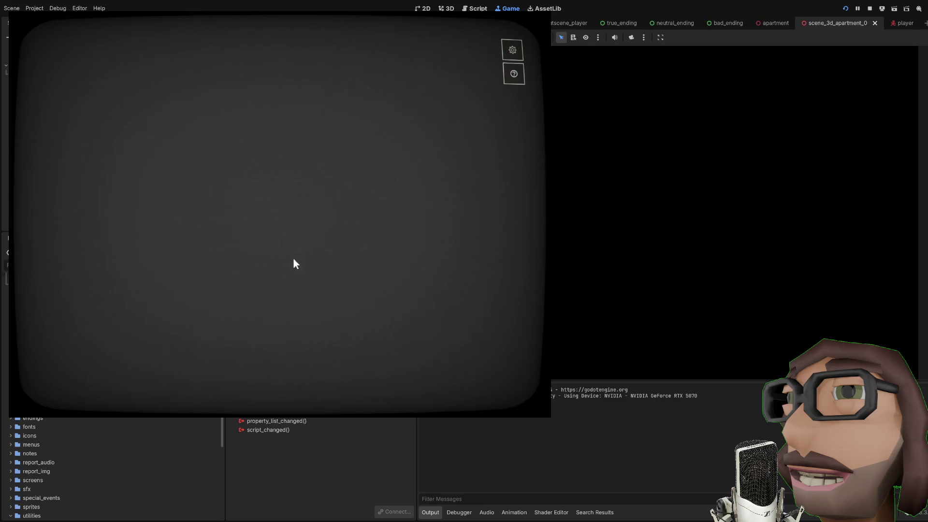
left_click(287, 286)
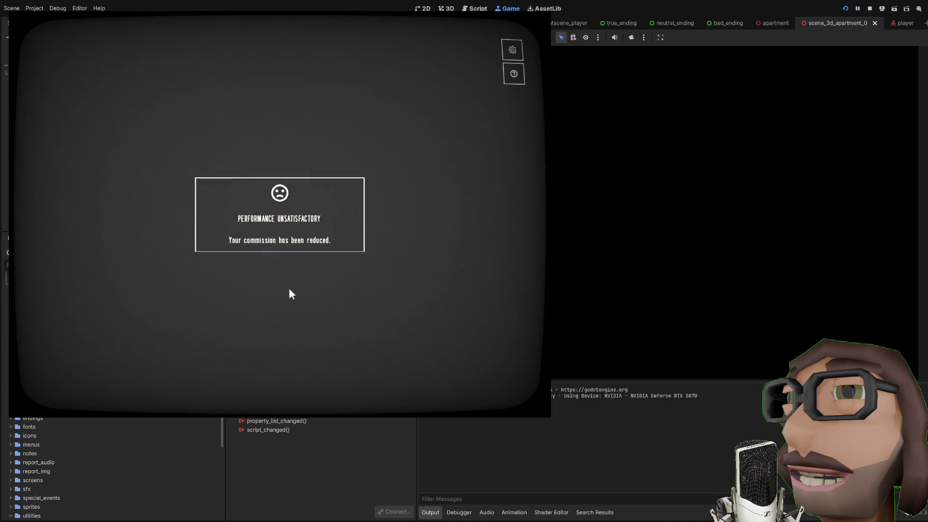
Step: Submit The Dining Table report as Apparition and The Mirror report as Alteration
left_click(291, 263)
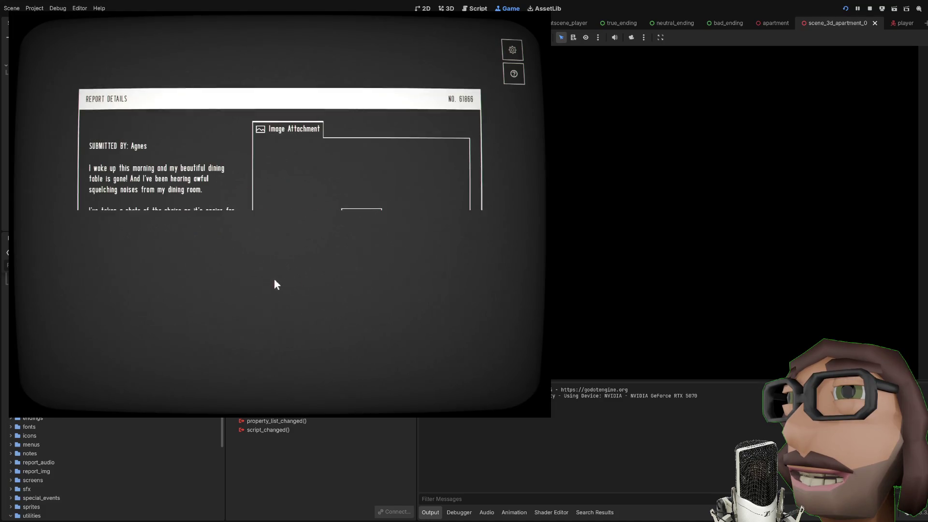
left_click(204, 326)
left_click(429, 330)
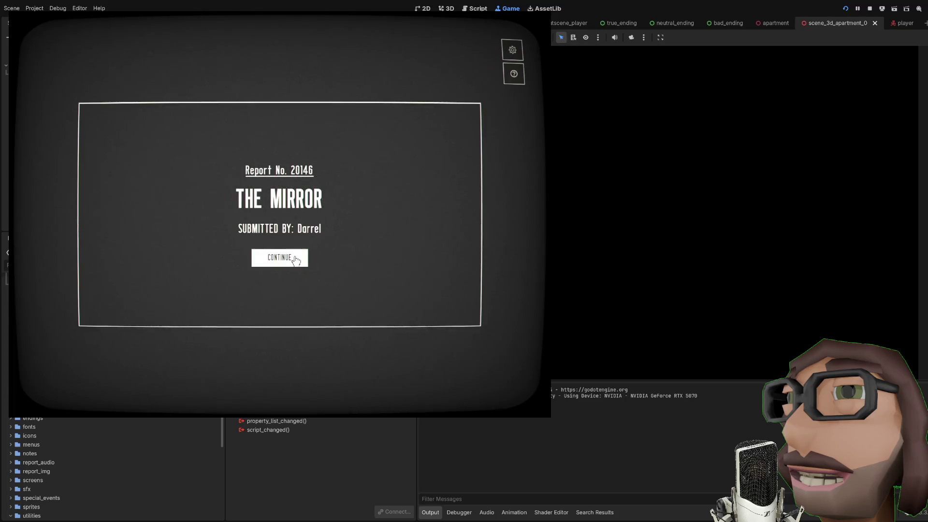
left_click(293, 261)
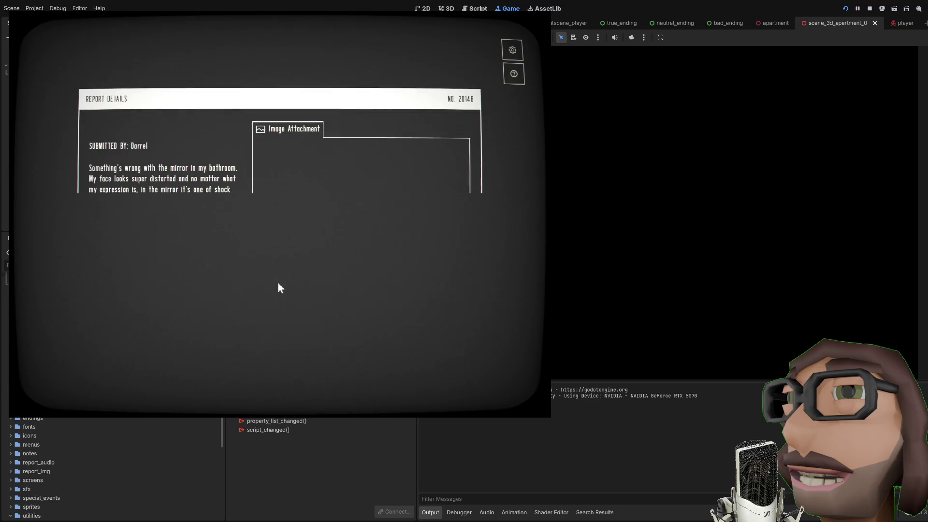
left_click(204, 329)
left_click(441, 331)
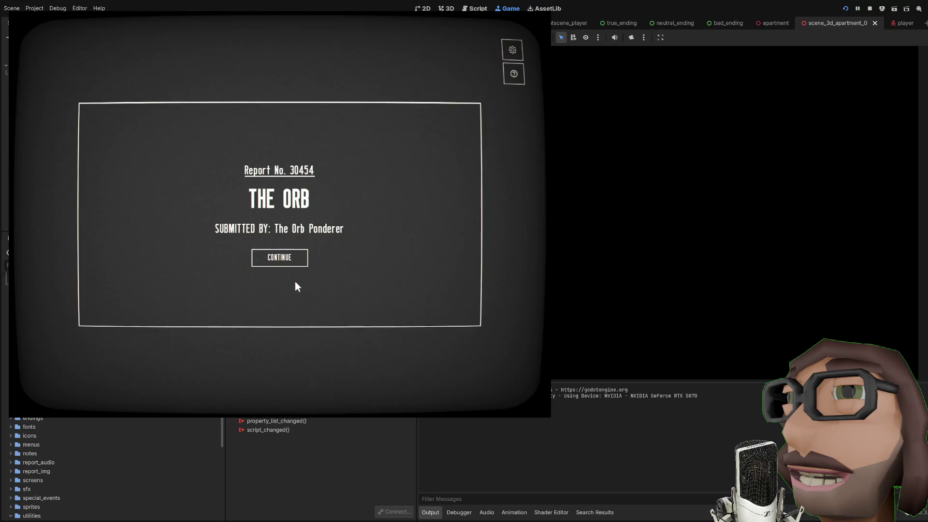
Step: Submit The Orb report as Artifact, then send the WE SEE YOU message as a red alert
left_click(290, 283)
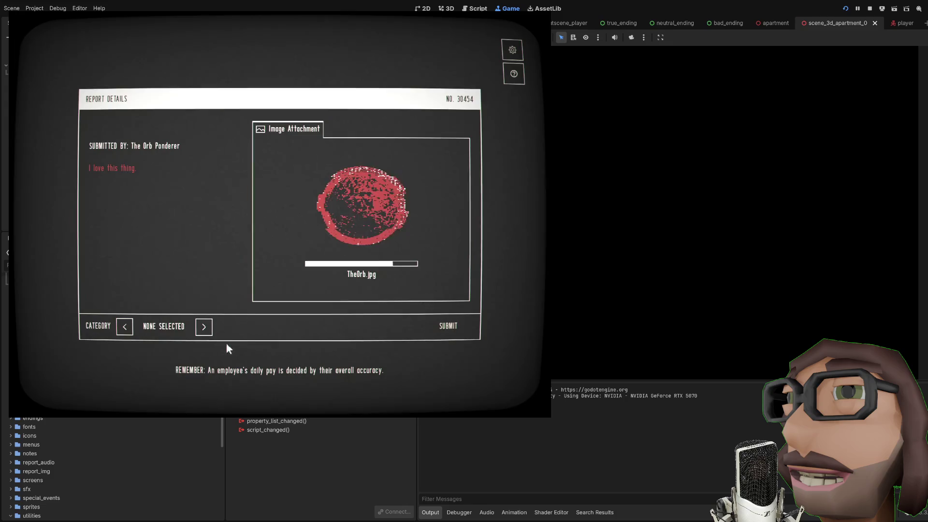
left_click(203, 329)
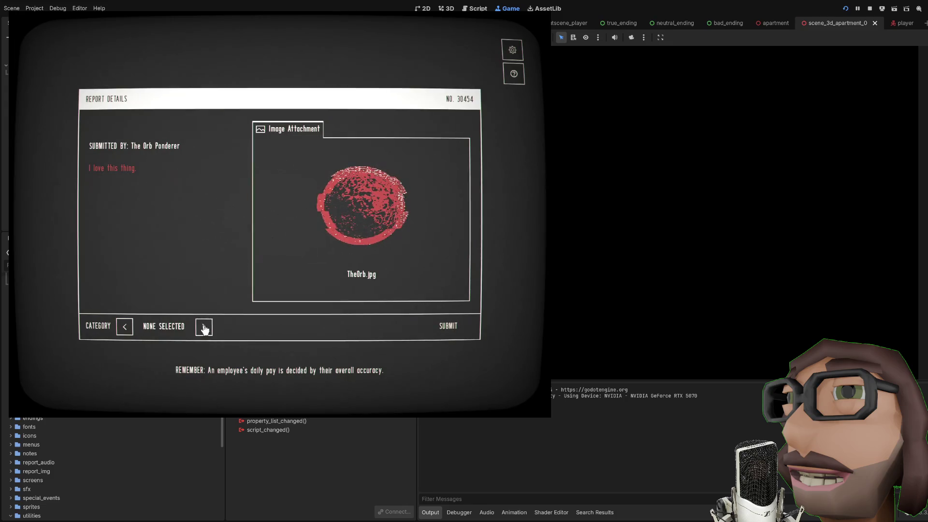
left_click(435, 332)
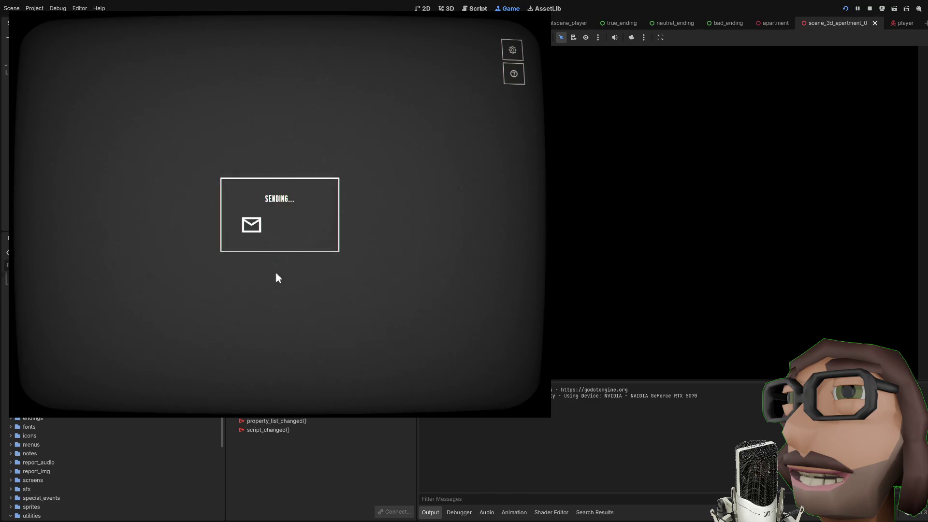
left_click(277, 238)
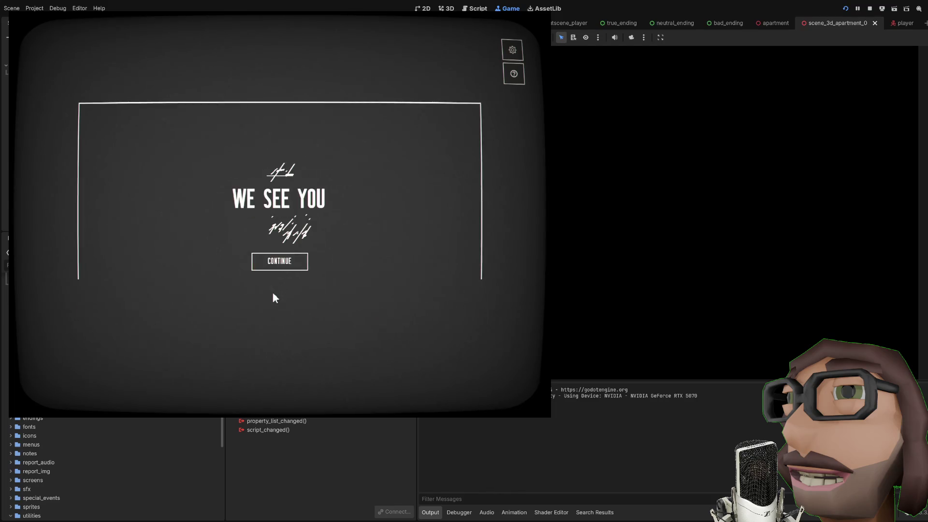
left_click(279, 262)
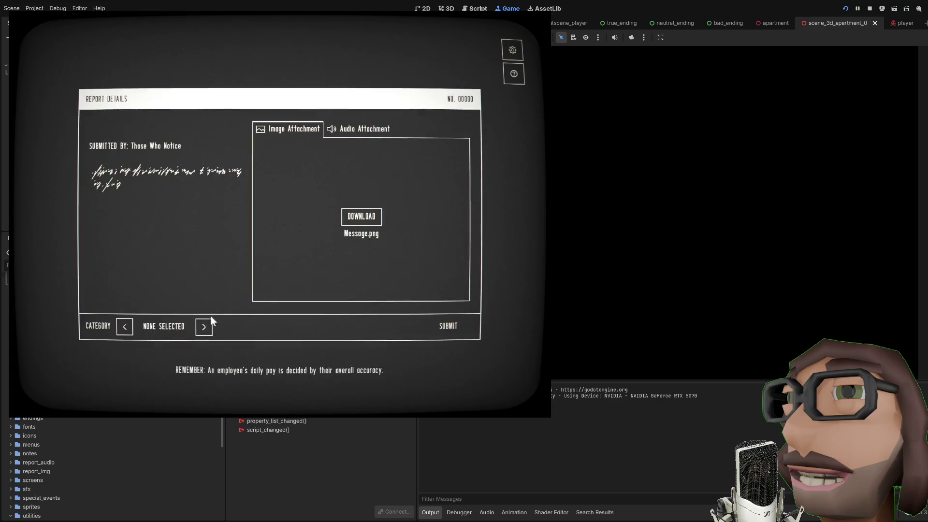
left_click(204, 327)
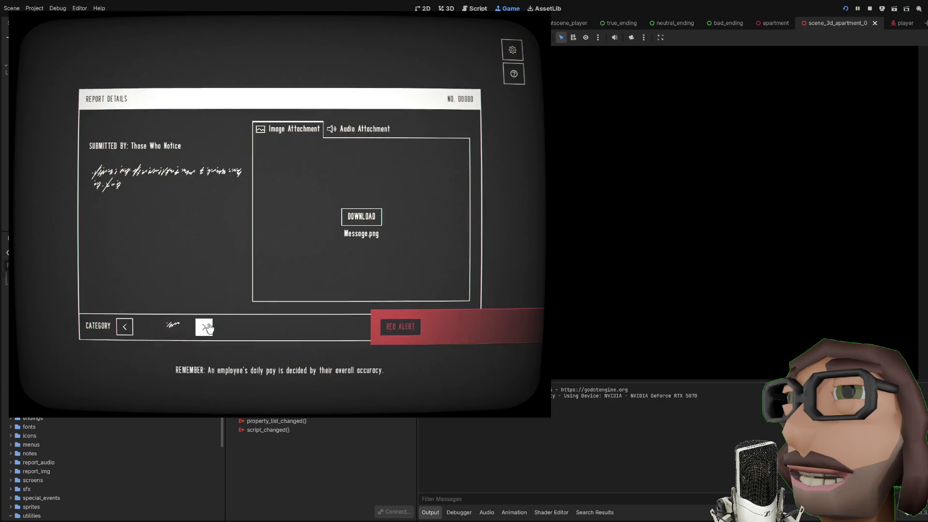
left_click(405, 331)
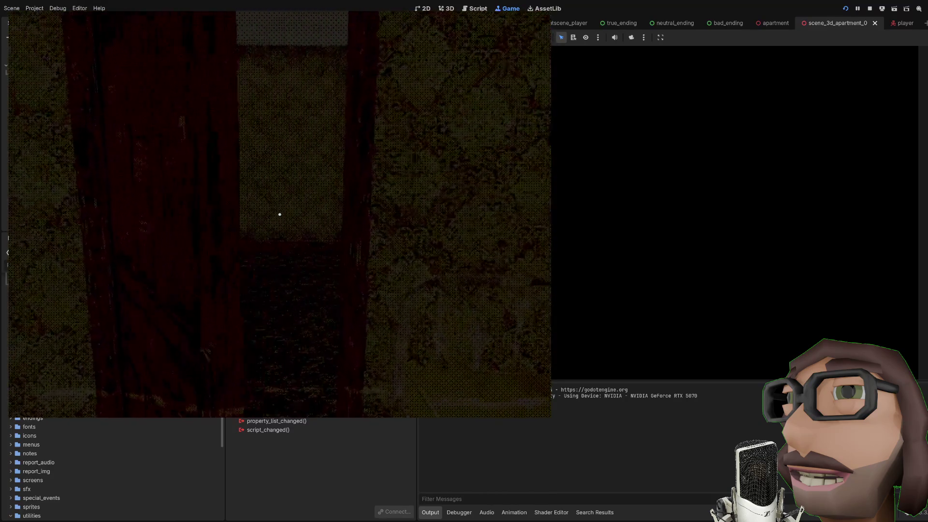
Step: Walk to the wall panel, flip its switch, and sit back down at the computer
key("w")
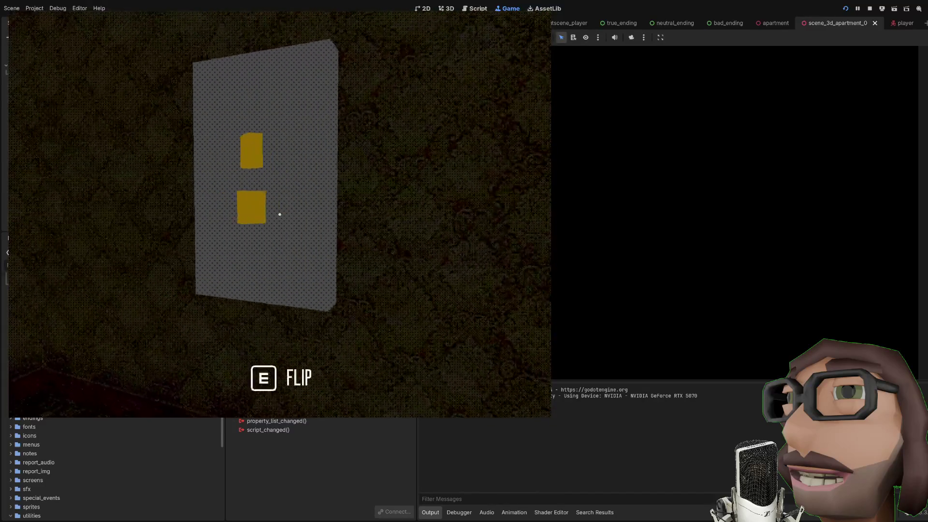
key("e")
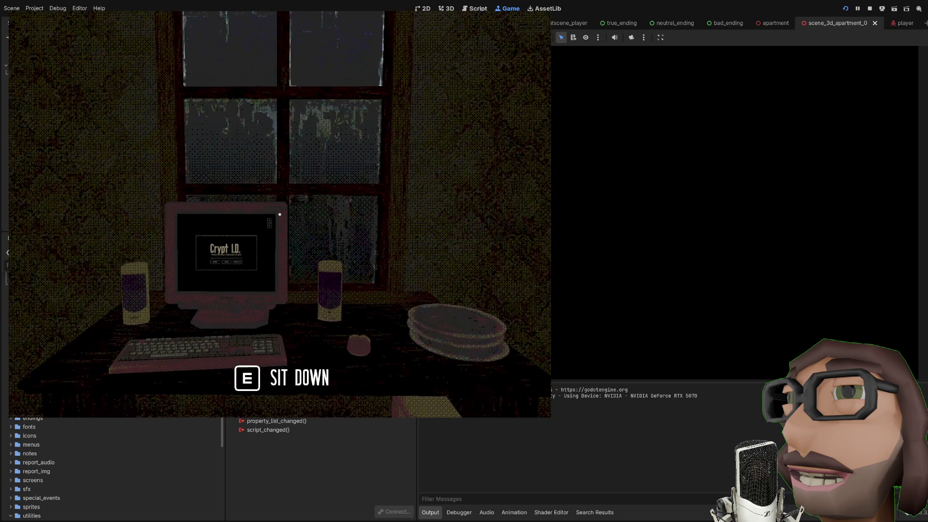
key("w")
key("e")
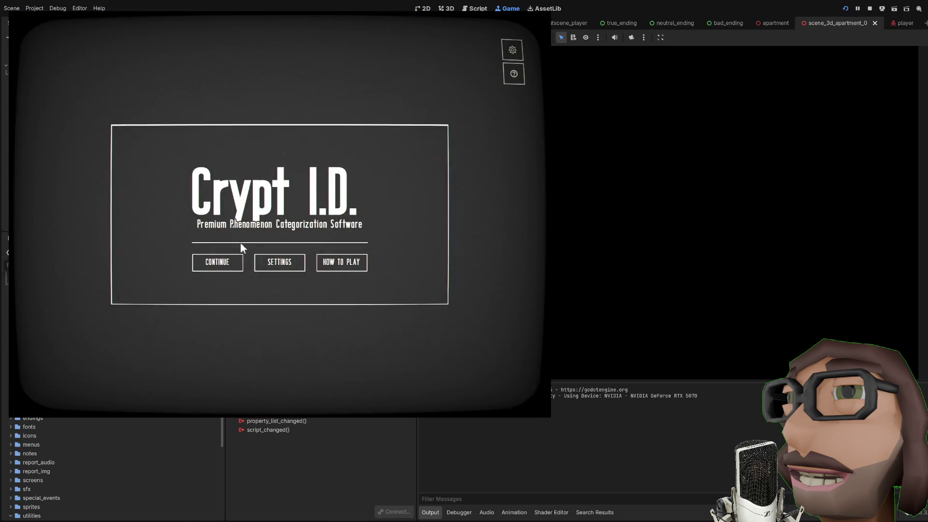
Step: View the So Cold report's emotional attachment, then submit the report as Alteration
left_click(231, 263)
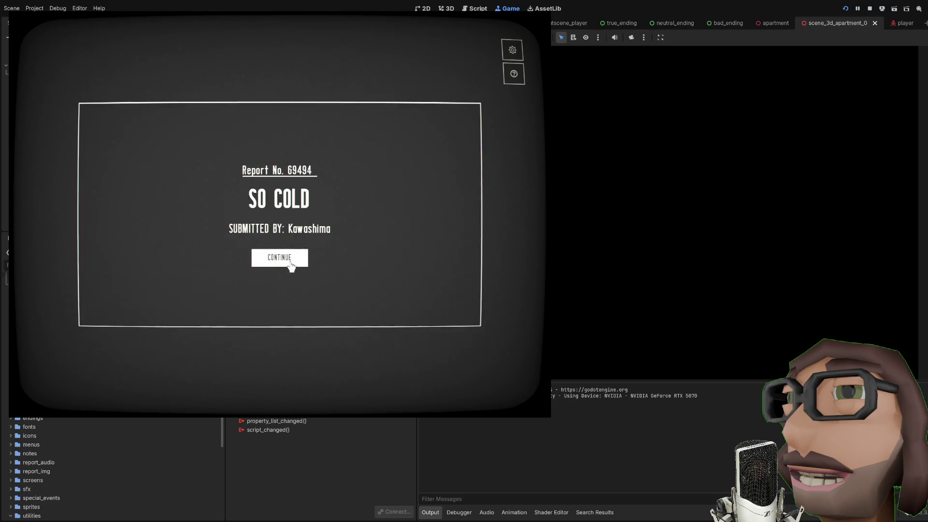
left_click(290, 264)
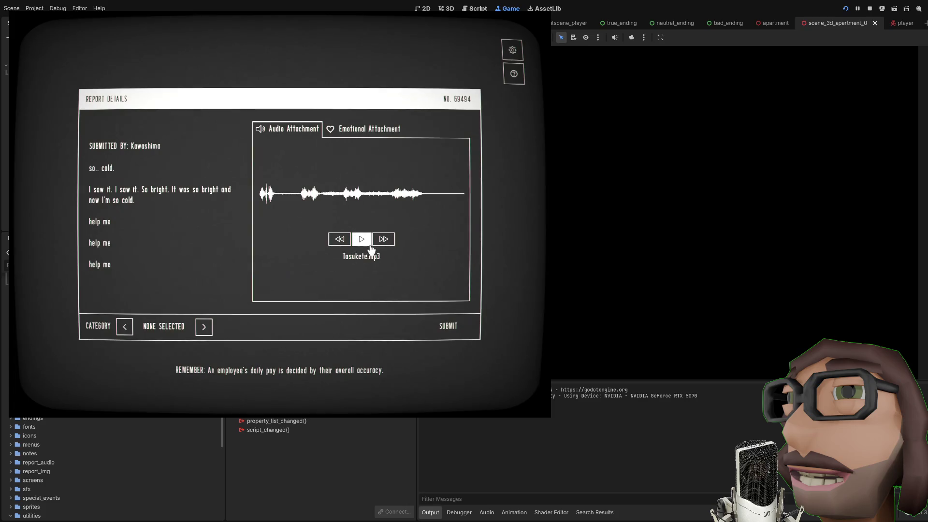
left_click(367, 129)
left_click(203, 327)
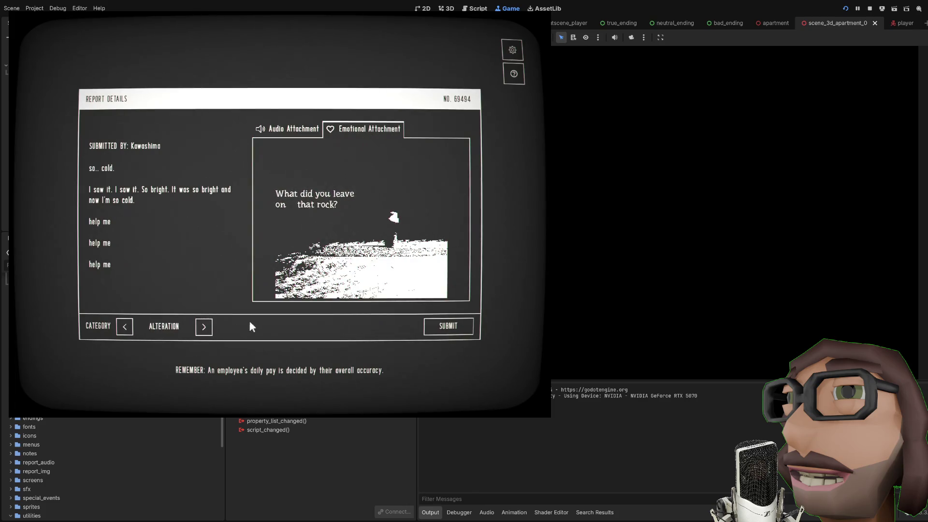
left_click(445, 325)
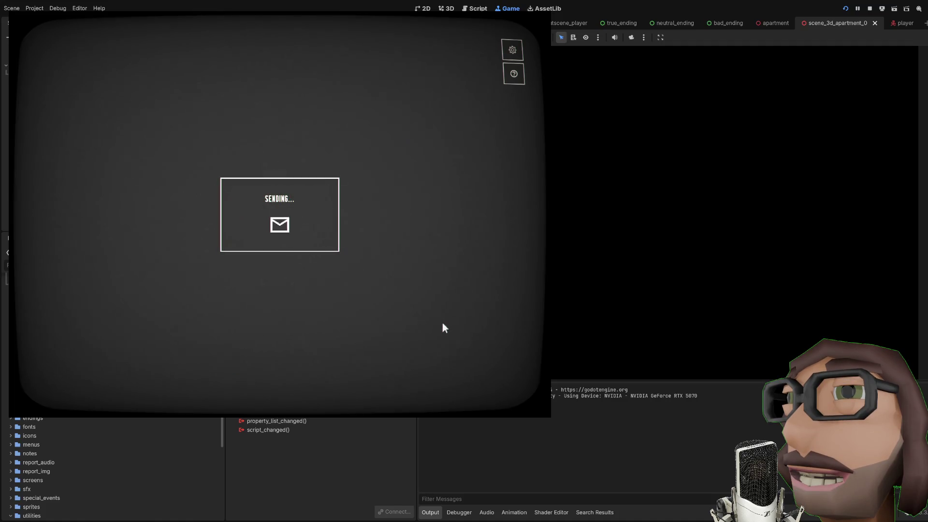
left_click(274, 247)
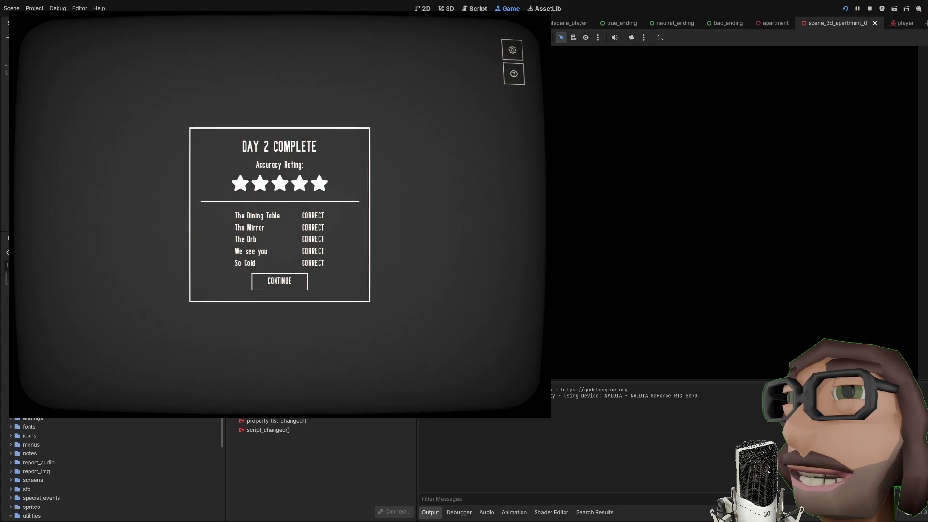
Step: Close the five-star Day 2 results to reach the Day 3 intro
left_click(269, 284)
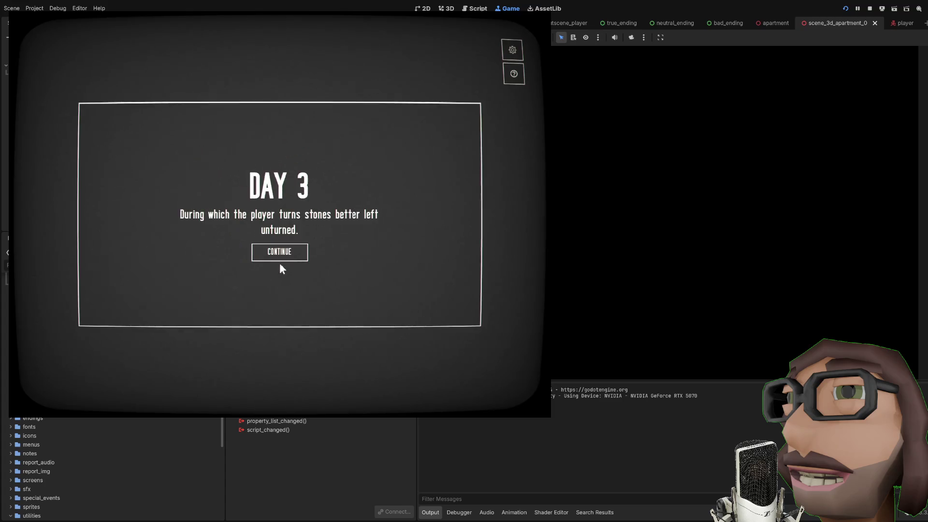
Step: Start Day 3, download The Hallway report's image, submit it categorised, and pass the results
left_click(285, 268)
left_click(282, 262)
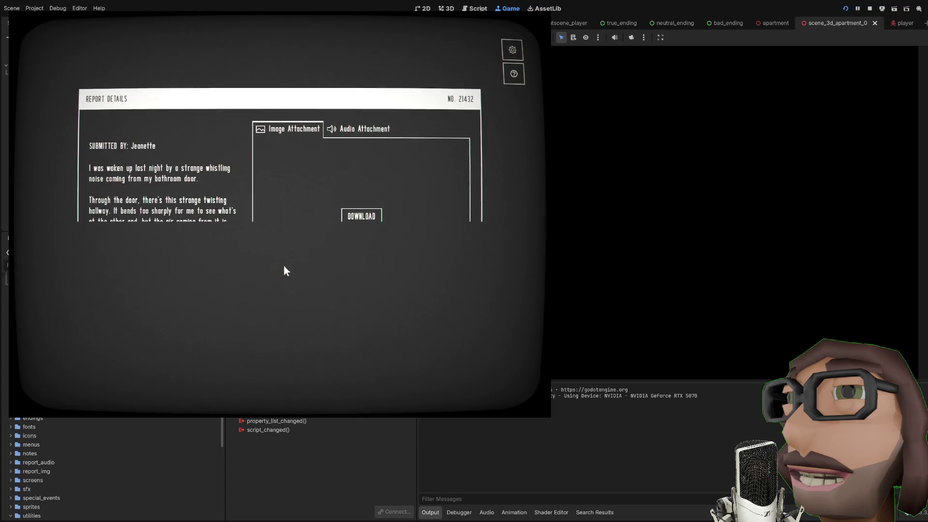
left_click(356, 223)
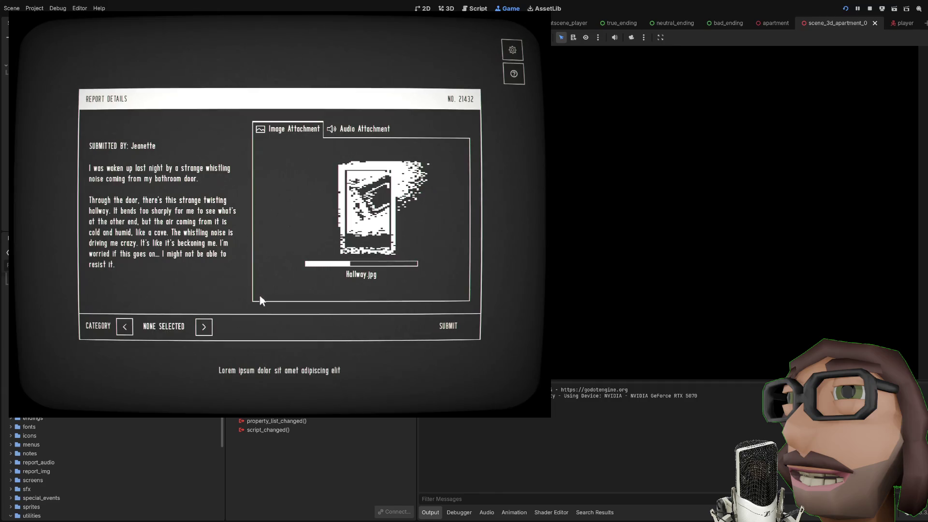
left_click(203, 329)
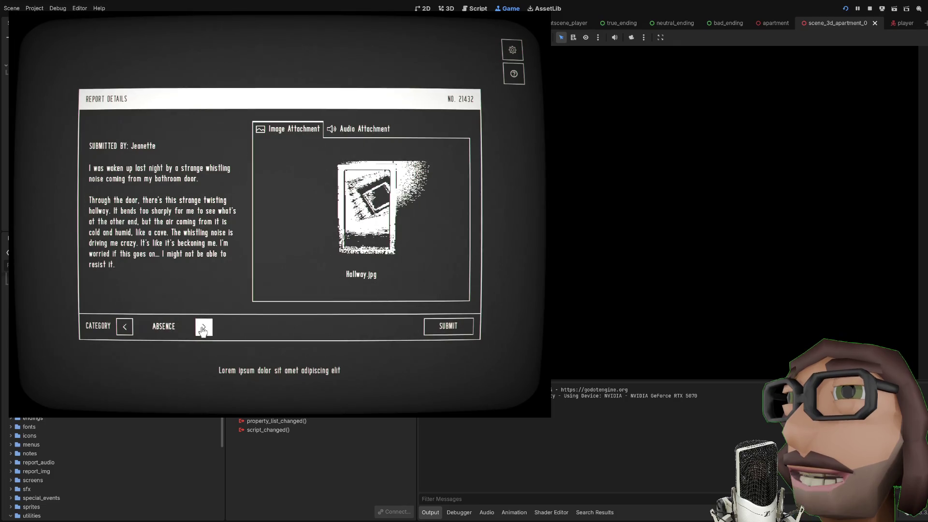
left_click(448, 327)
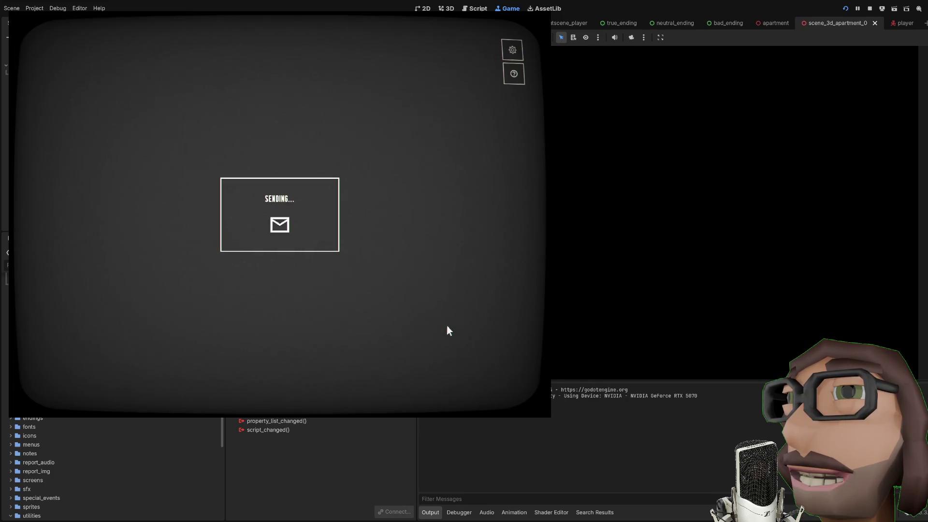
left_click(279, 238)
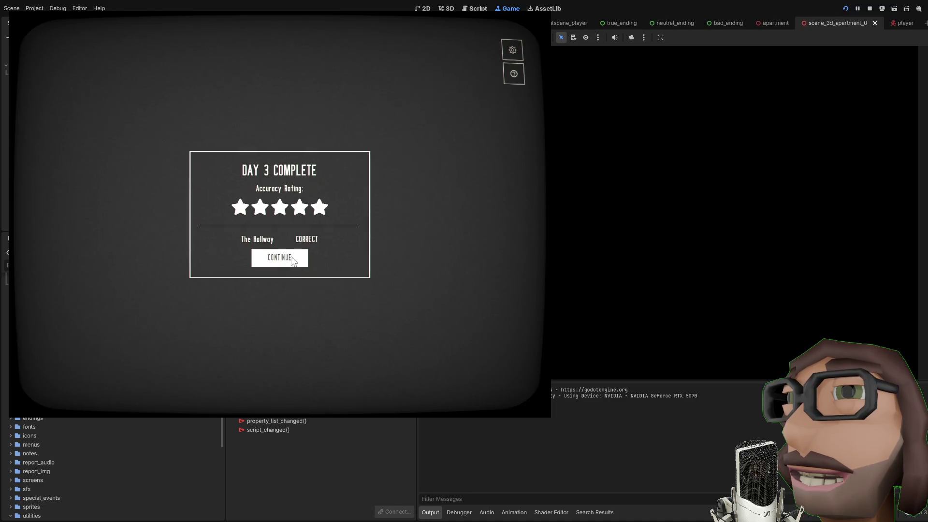
left_click(282, 262)
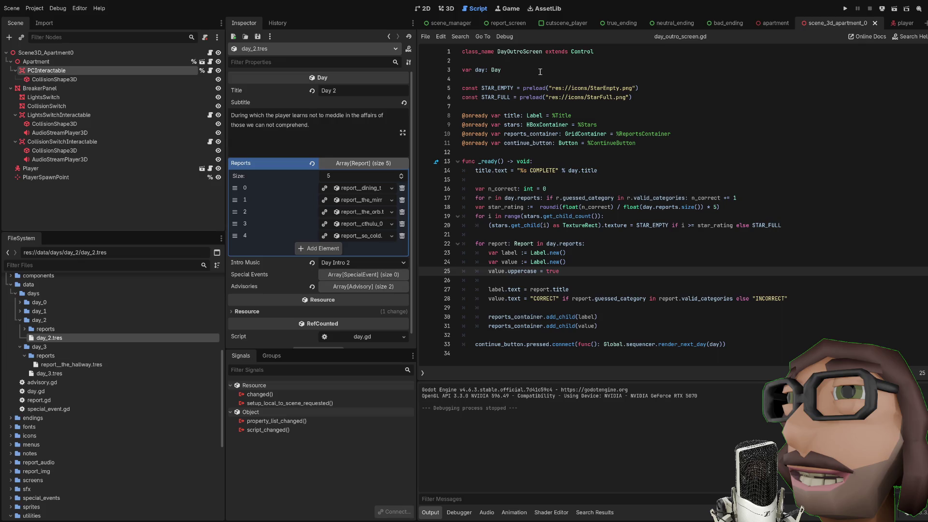
Step: Switch the editor over to the todo.md notes with Ctrl+Shift+Period
key("ctrl+shift+period")
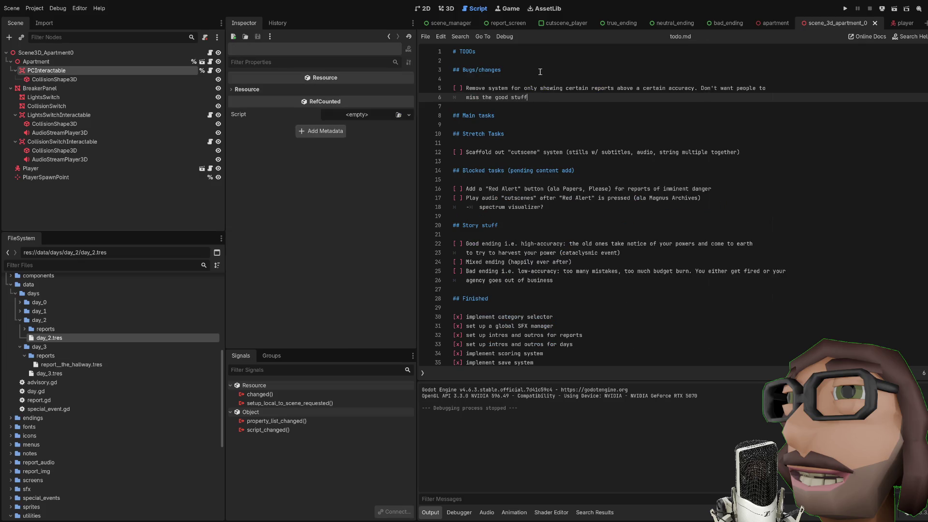
Step: Tick the report-accuracy task with an x and move it to the end of Finished
left_click(471, 89)
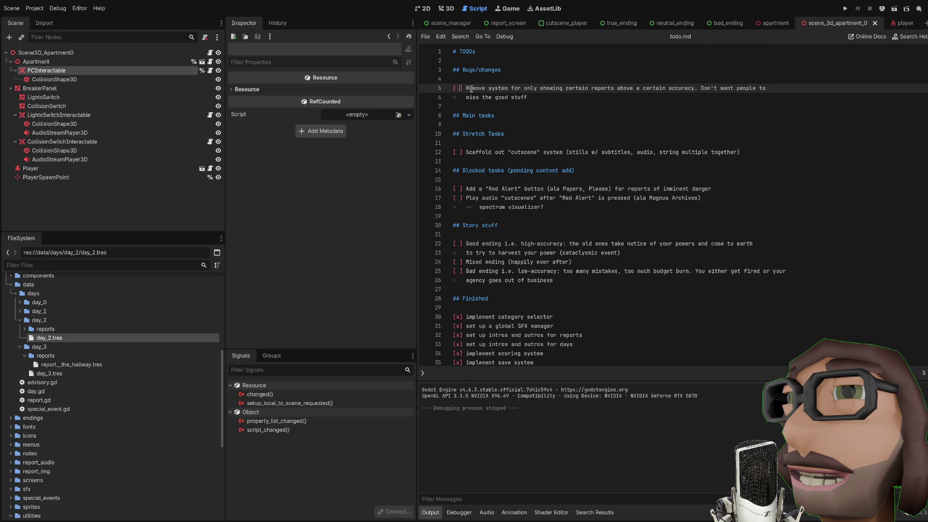
key("Left")
key("Left")
key("Left")
key("shift+Left")
type("x")
key("shift+Down")
key("alt+Down")
key("alt+Down")
key("alt+Down")
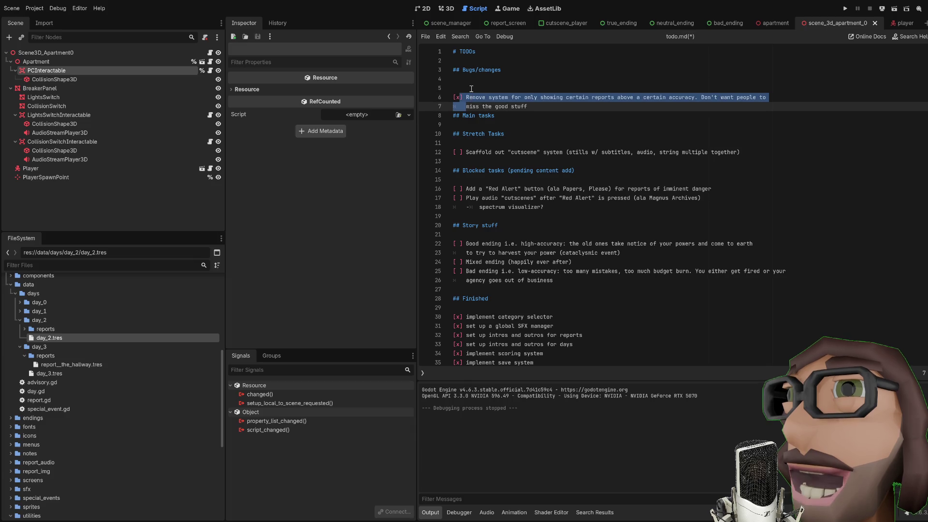
key("alt+Down")
key("alt+Down")
key("alt+Down")
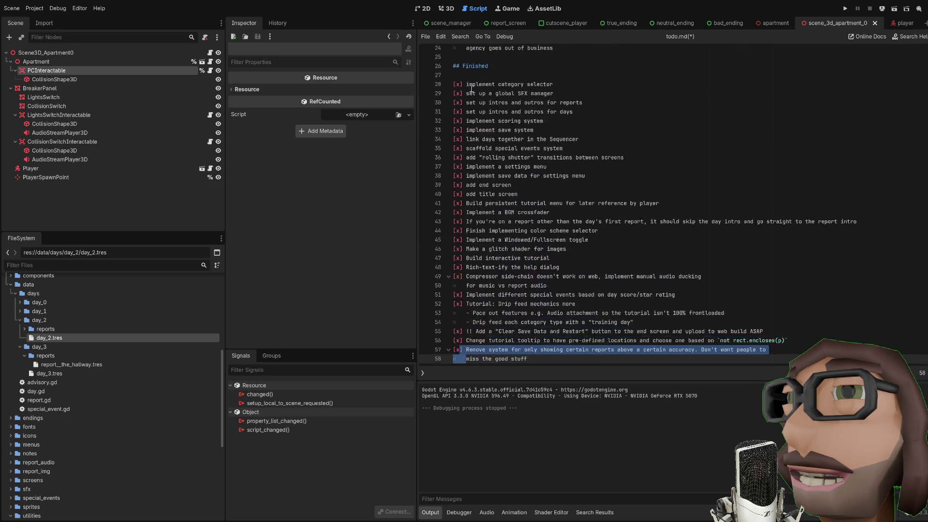
key("Up")
scroll(521, 126, "up", 12)
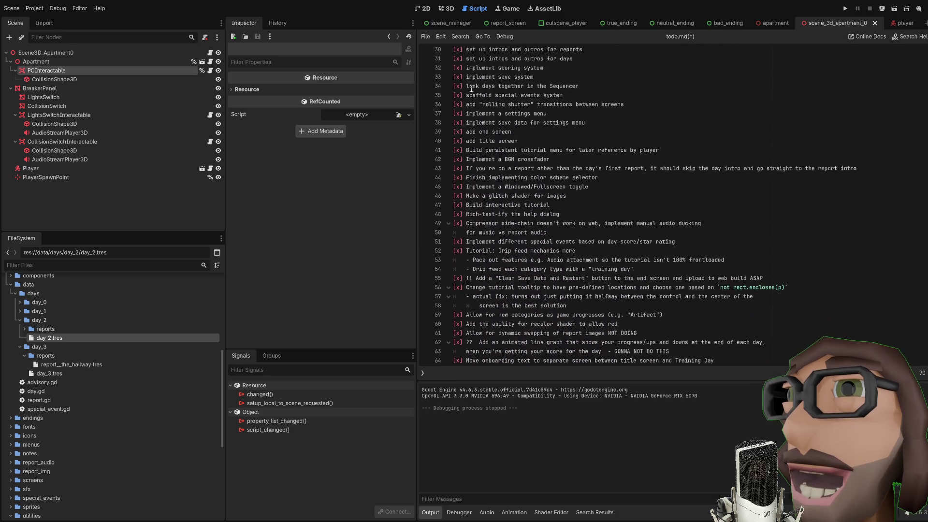
Step: Tick the cutscene scaffolding and audio cutscene tasks and move the cutscene task below Red Alert
left_click(484, 134)
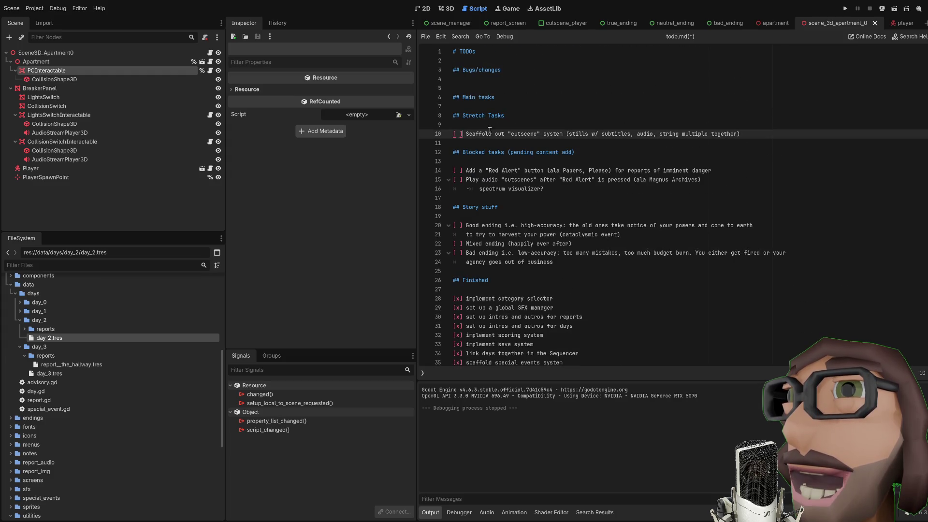
key("Home")
type("x")
key("Down")
key("Down")
key("Down")
type("x")
key("Up")
key("Up")
key("Up")
key("alt+Down")
key("alt+Down")
key("alt+Down")
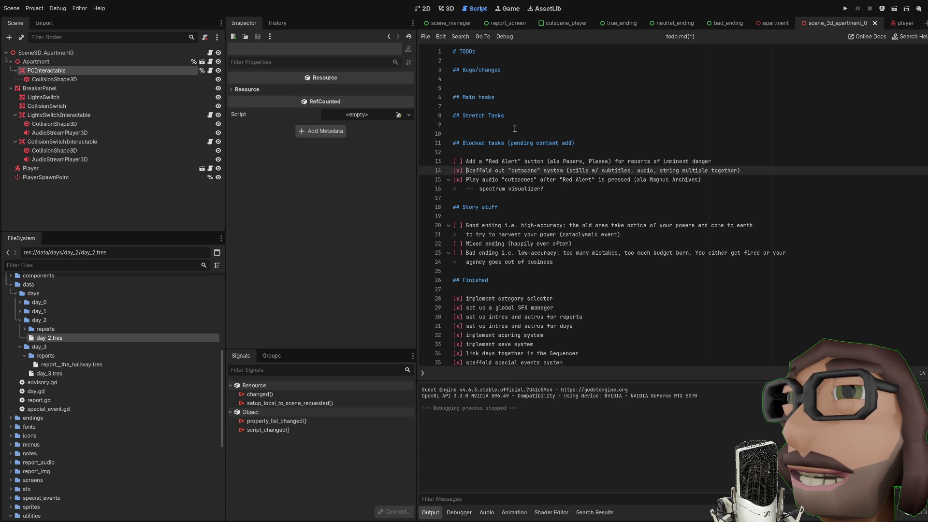
Step: Prefix both cutscene tasks with NOT DOING and move them to the end of Finished
type("NOT DOING")
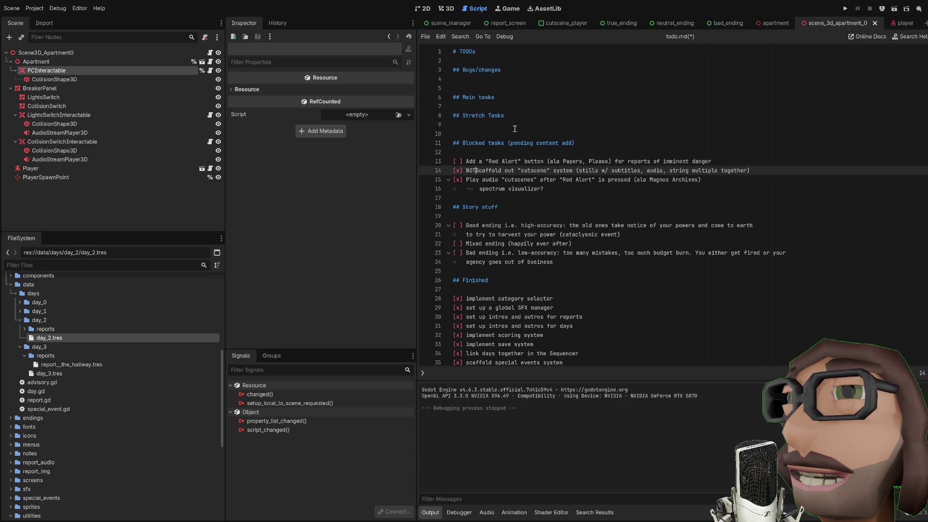
key("Down")
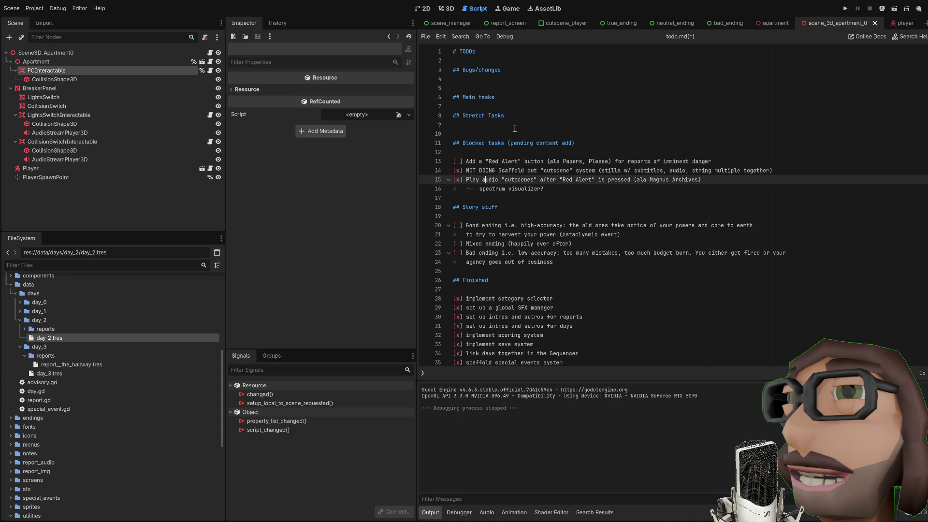
type("NOT DOING")
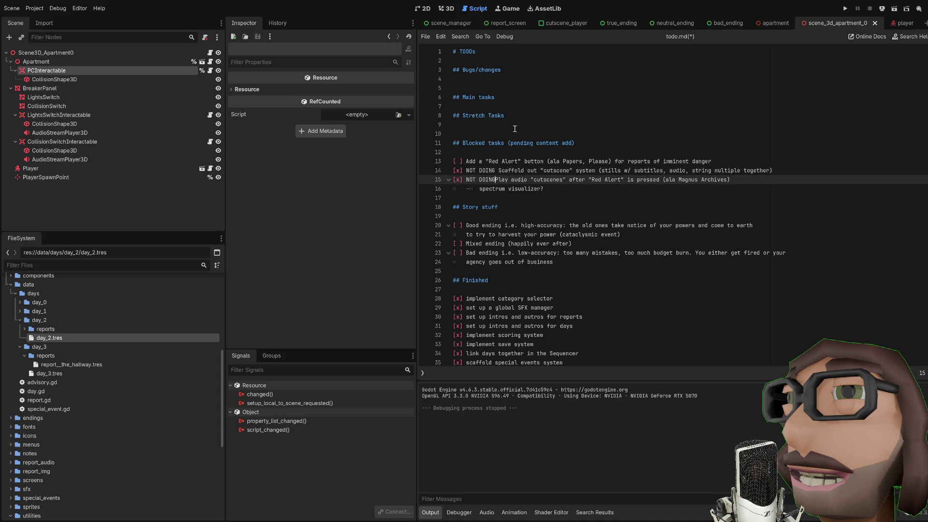
key("Up")
key("shift+Down")
key("shift+Down")
key("alt+Down")
key("alt+Down")
key("alt+Down")
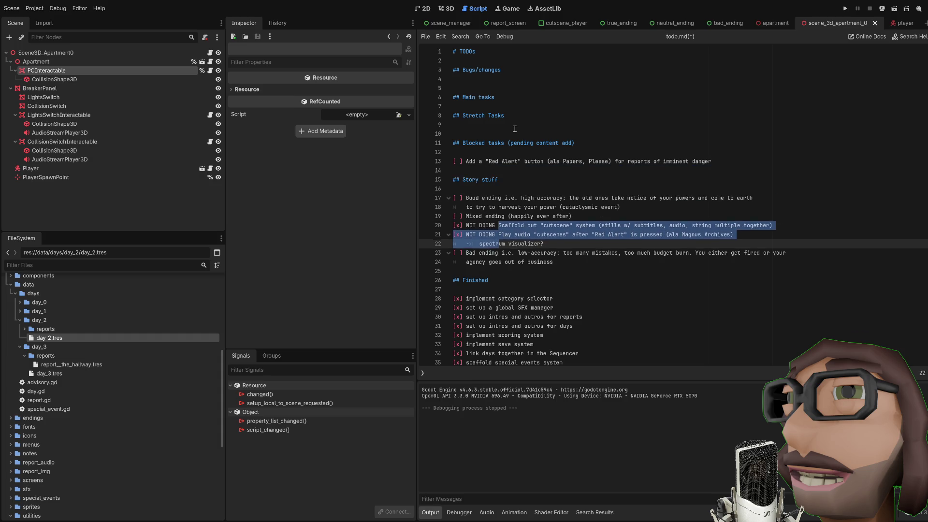
key("alt+Down")
key("alt+Down")
key("alt+Down")
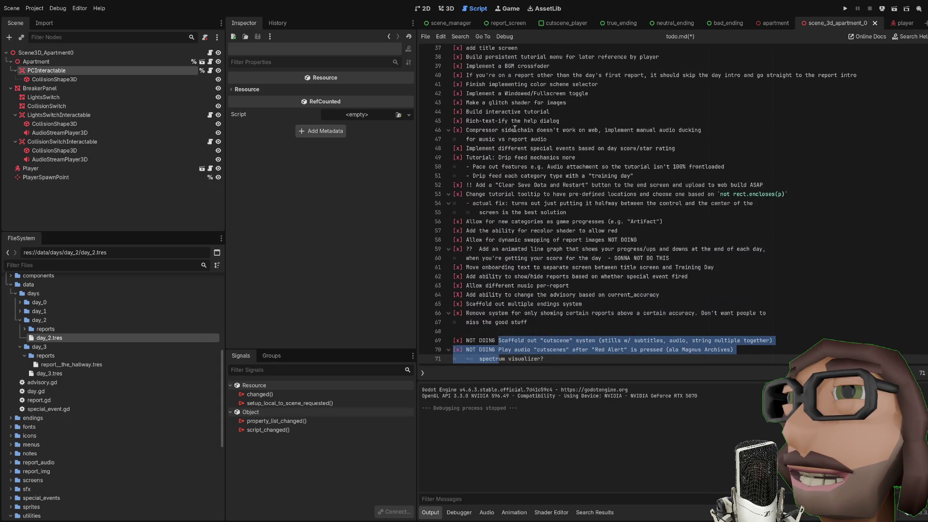
Step: Remove the blank line under Stretch Tasks, tick Red Alert, move it into Finished, and save
scroll(514, 129, "up", 12)
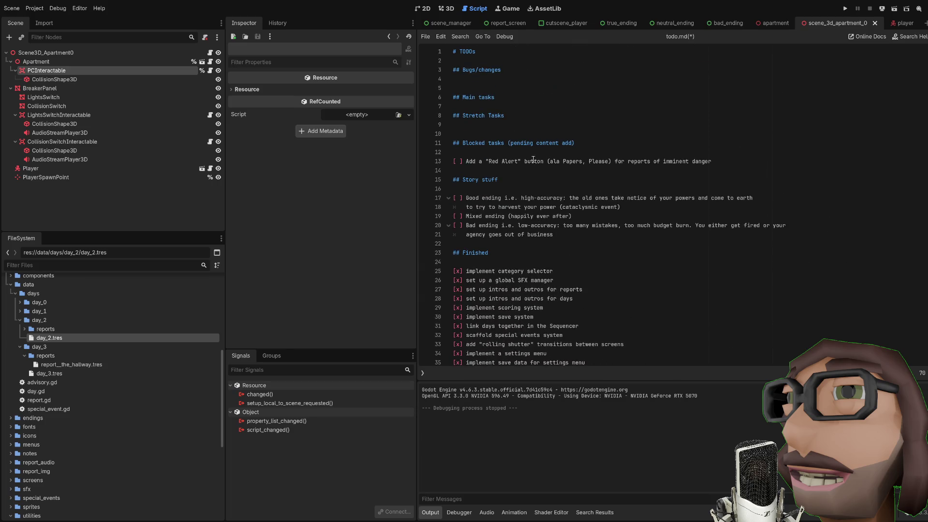
left_click(486, 125)
key("BackSpace")
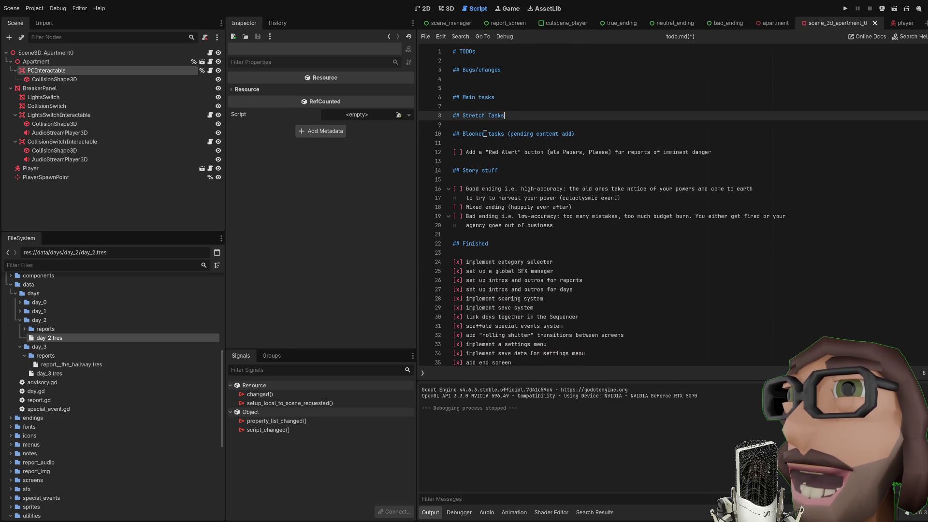
left_click(471, 152)
key("Home")
key("Right")
key("Delete")
type("x")
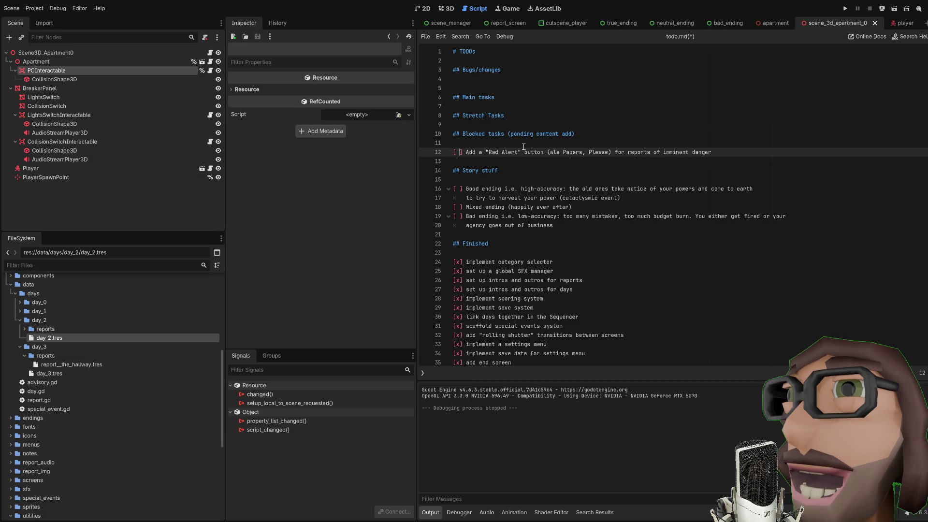
key("alt+Down")
key("alt+Down")
key("alt+Down")
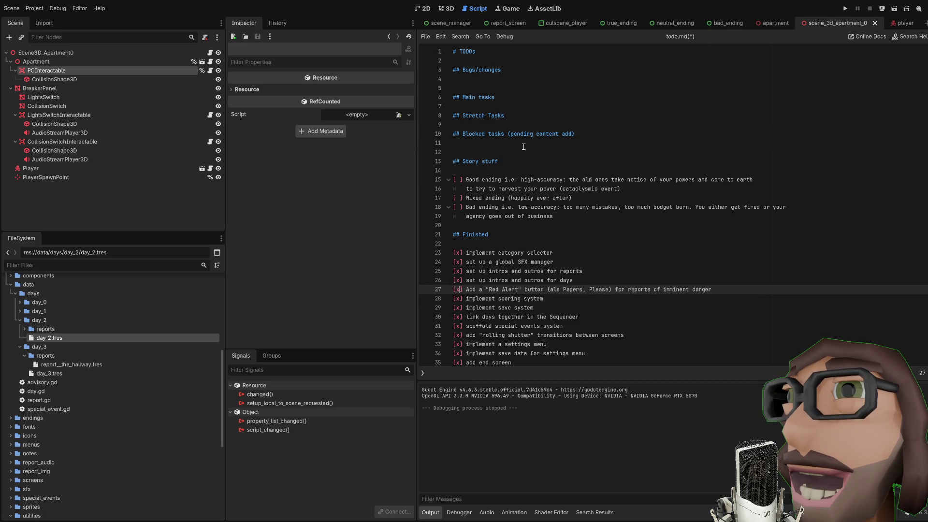
key("alt+Down")
key("alt+Down")
key("alt+Down")
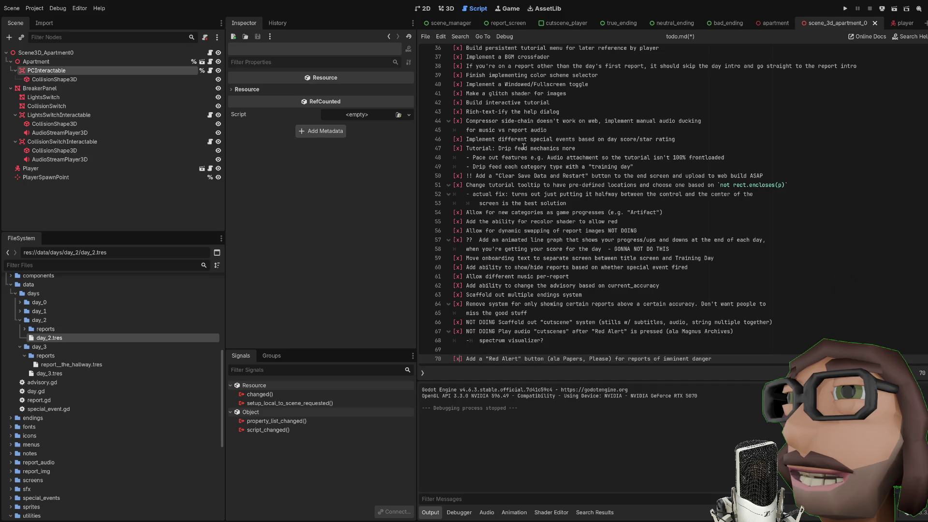
key("alt+Up")
key("ctrl+s")
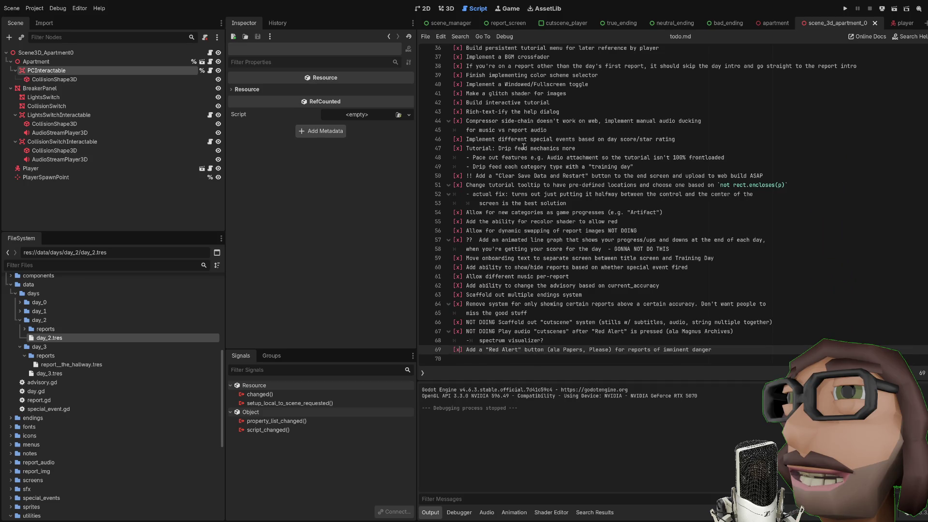
Step: Delete the extra blank line above the Story stuff heading and save todo.md
scroll(523, 146, "up", 10)
scroll(604, 168, "down", 6)
scroll(605, 168, "down", 8)
scroll(618, 171, "up", 2)
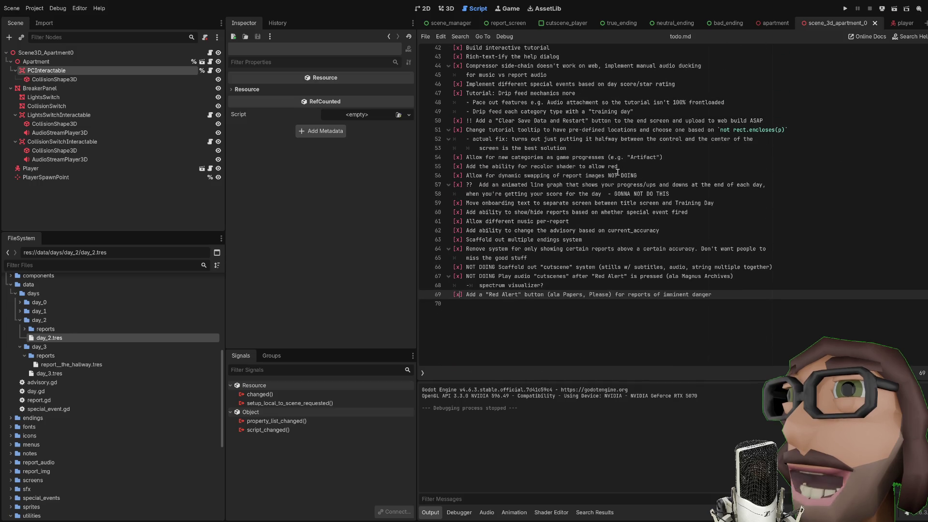
scroll(617, 172, "up", 5)
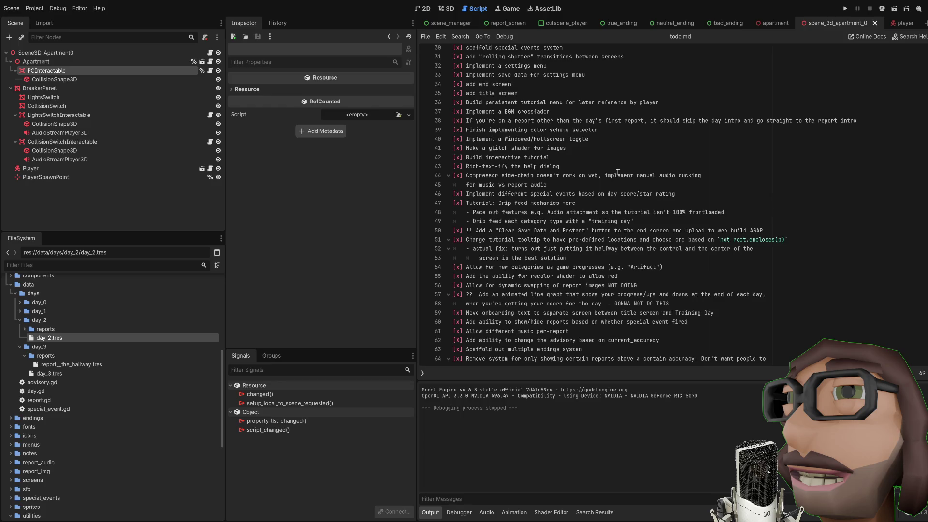
scroll(617, 172, "up", 9)
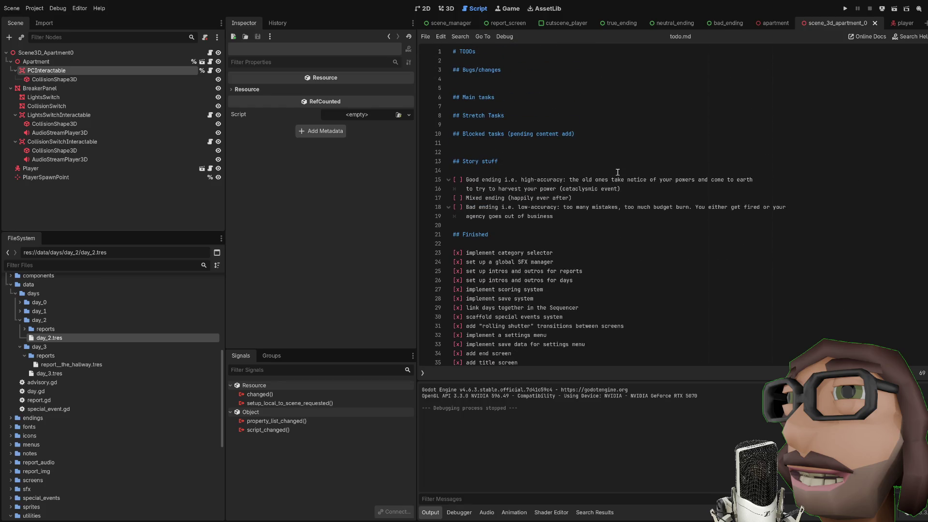
left_click(568, 160)
left_click(582, 143)
key("BackSpace")
key("ctrl+s")
left_click(489, 80)
Step: Delete the blank line under Bugs/changes, save todo.md, and clear Blender's start screen
key("BackSpace")
key("ctrl+s")
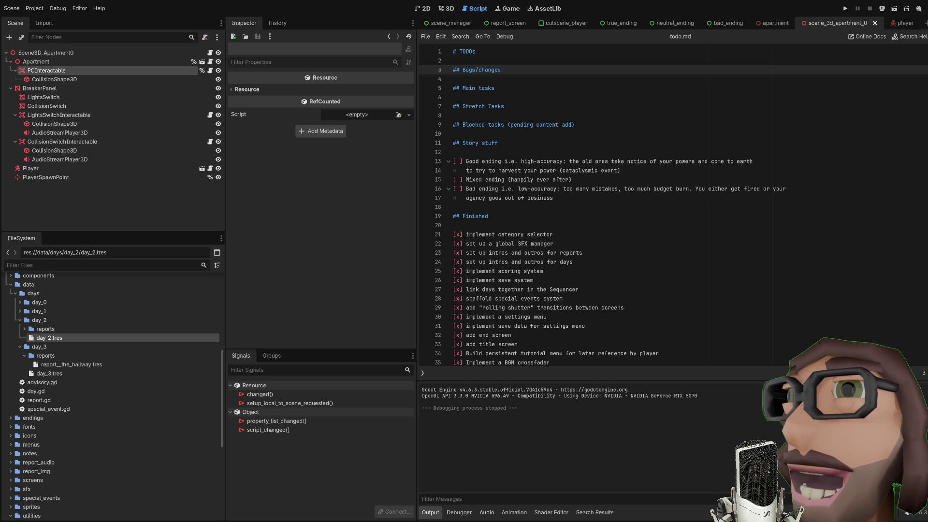
left_click(730, 243)
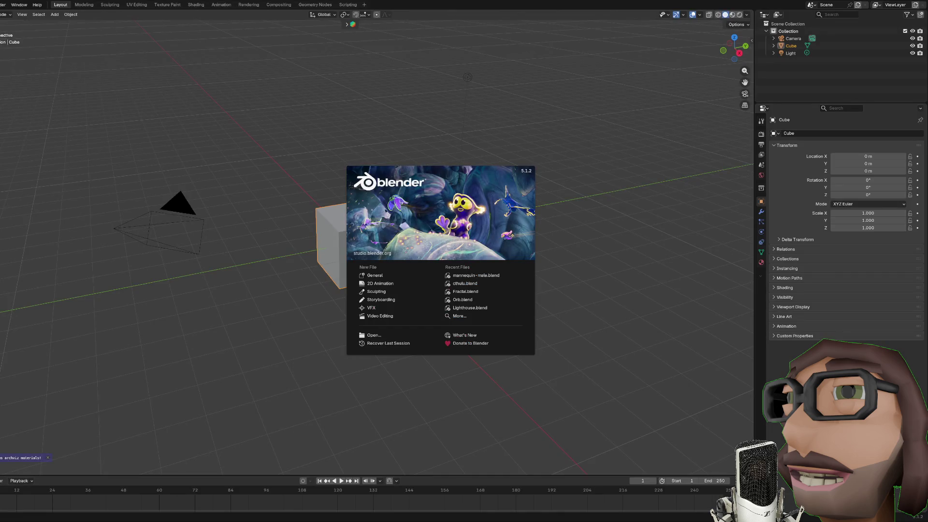
left_click(380, 276)
Step: Delete the camera and light from the scene
scroll(445, 267, "left", 10)
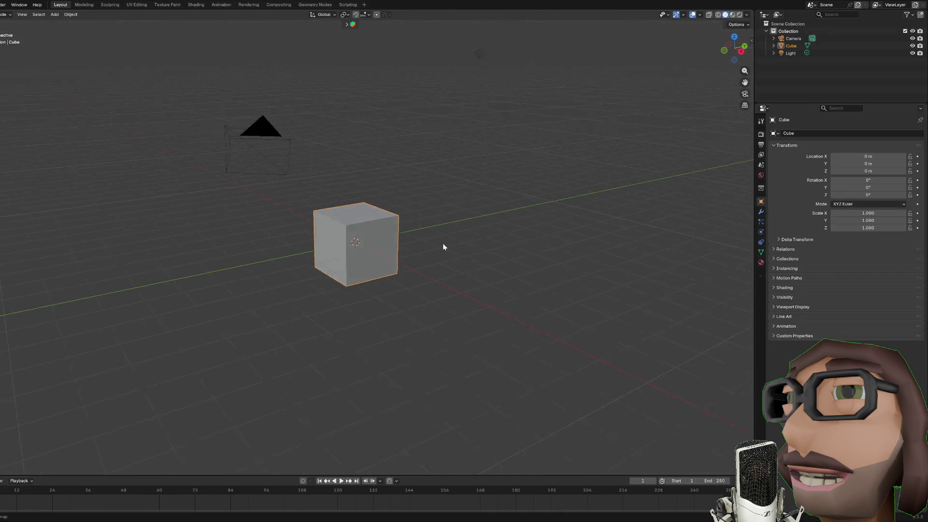
left_click(412, 271)
key("x")
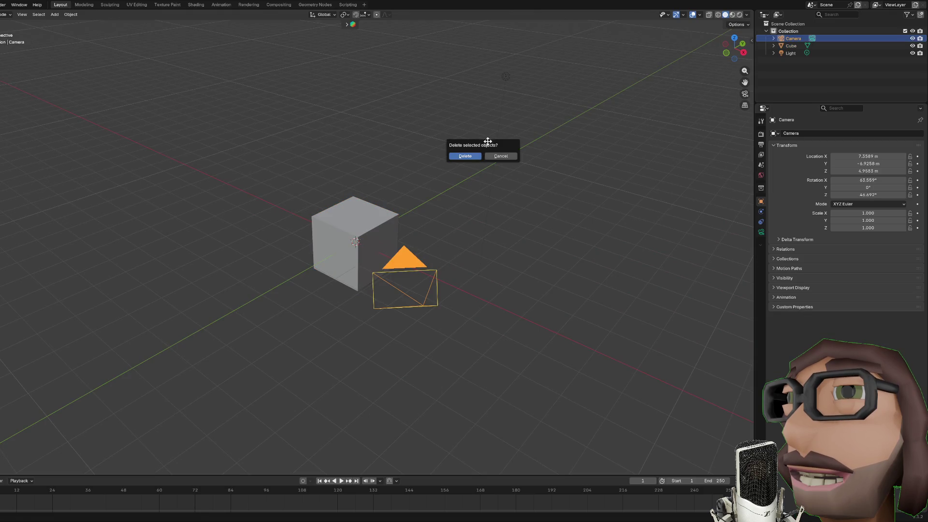
key("Return")
Step: Select the cube and view it straight from the front
left_click(363, 230)
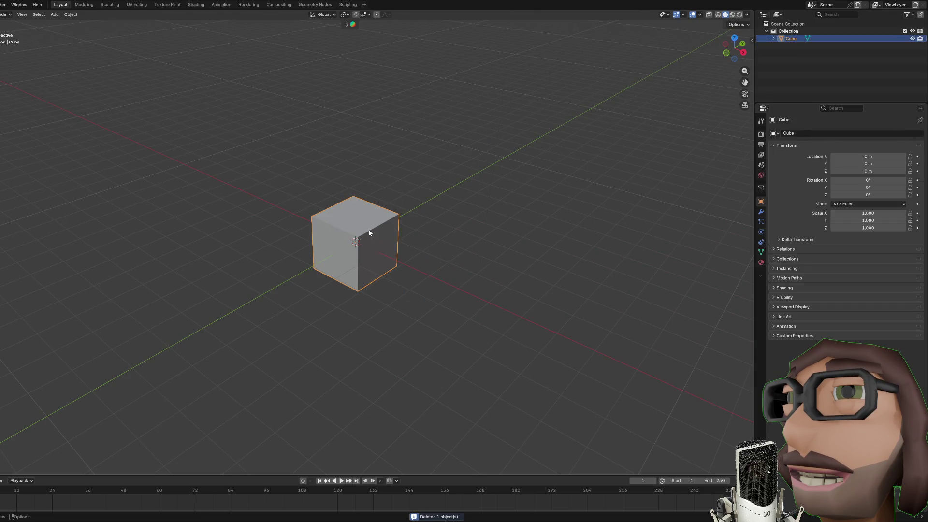
key("KP_1")
scroll(404, 232, "up", 3)
scroll(494, 246, "up", 3)
scroll(505, 234, "down", 5)
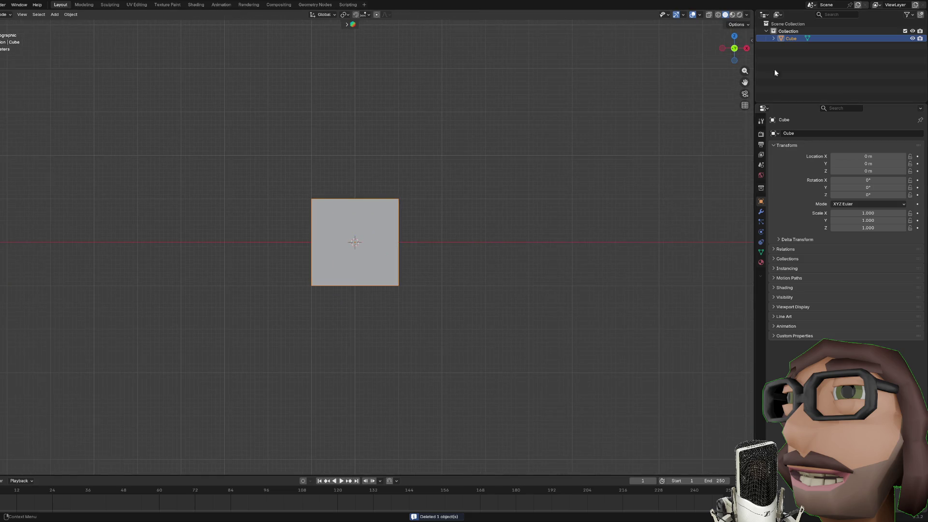
Step: Split the 3D viewport in two and turn the right area into an Image Editor
mouse_move(752, 12)
left_mouse_down()
mouse_move(673, 29)
mouse_move(463, 39)
left_mouse_up()
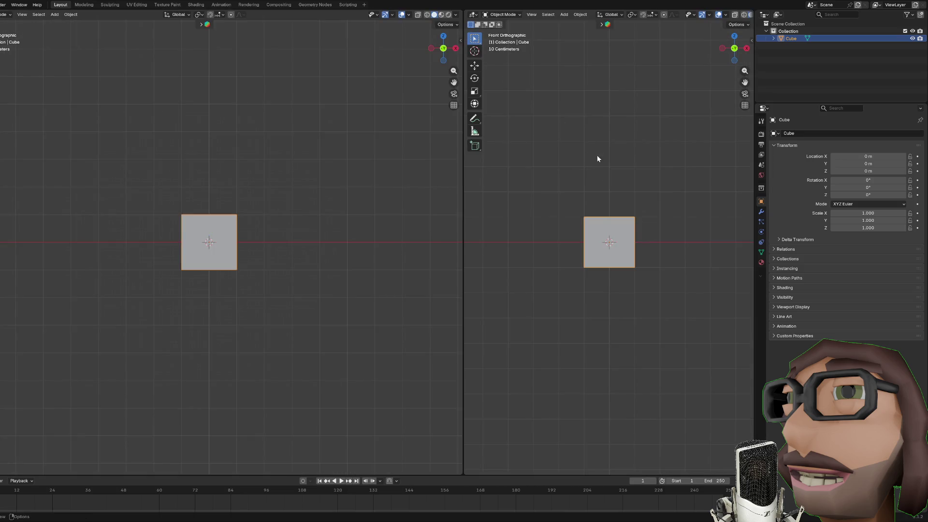
left_click(494, 15)
left_click(473, 15)
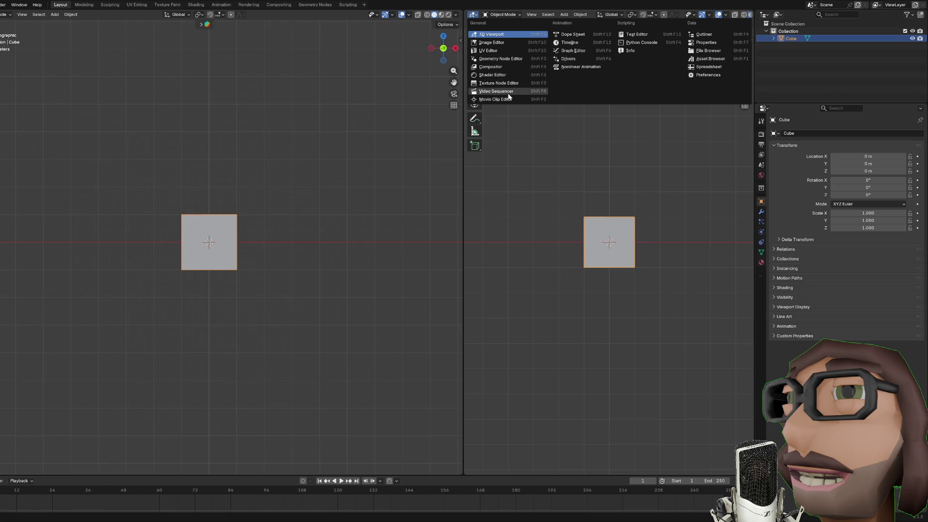
left_click(498, 43)
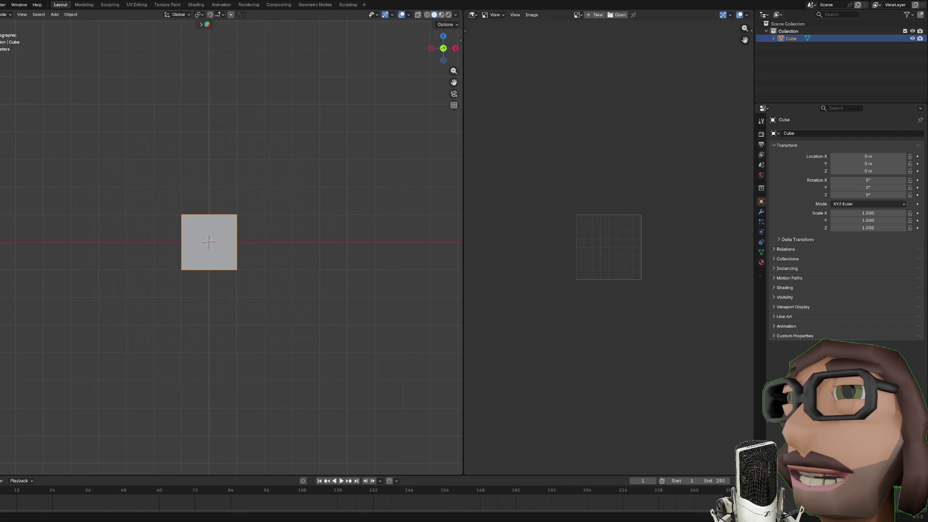
Step: Close the Image Editor to leave one 3D view, then show the reference image's Object Data settings
left_click_drag(462, 20, 488, 26)
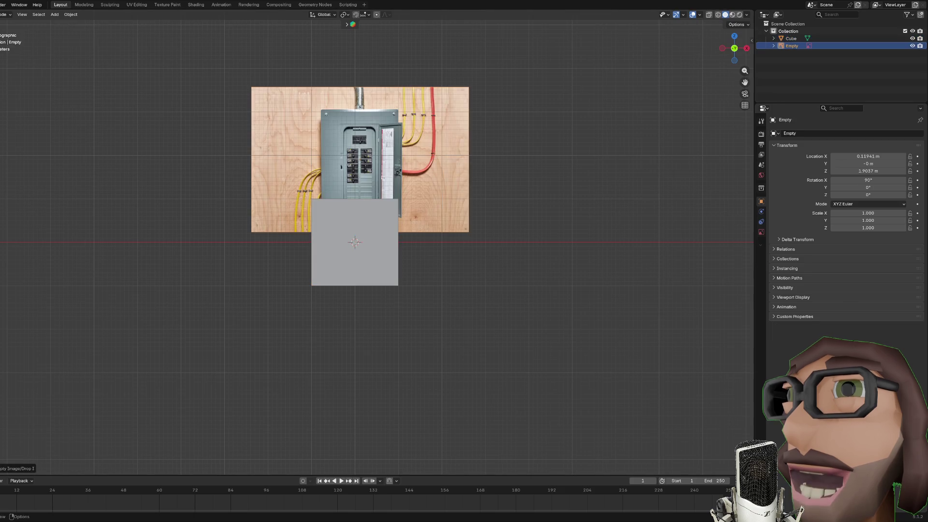
scroll(377, 241, "up", 3)
scroll(377, 241, "down", 2)
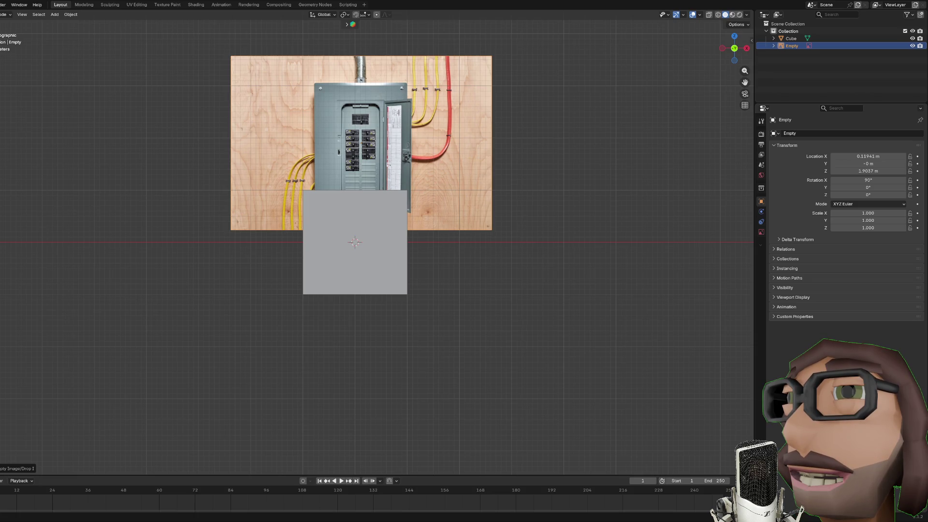
scroll(479, 236, "up", 2)
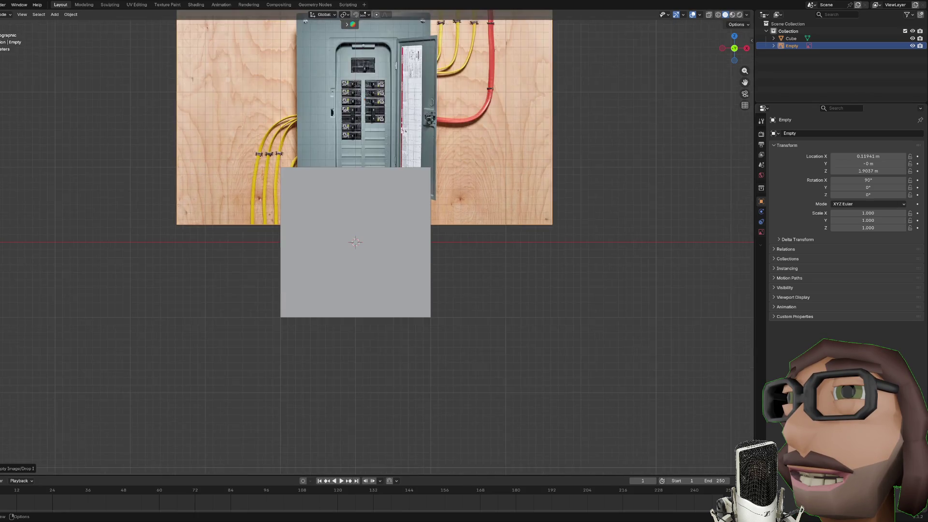
scroll(509, 215, "up", 2)
scroll(509, 216, "down", 2)
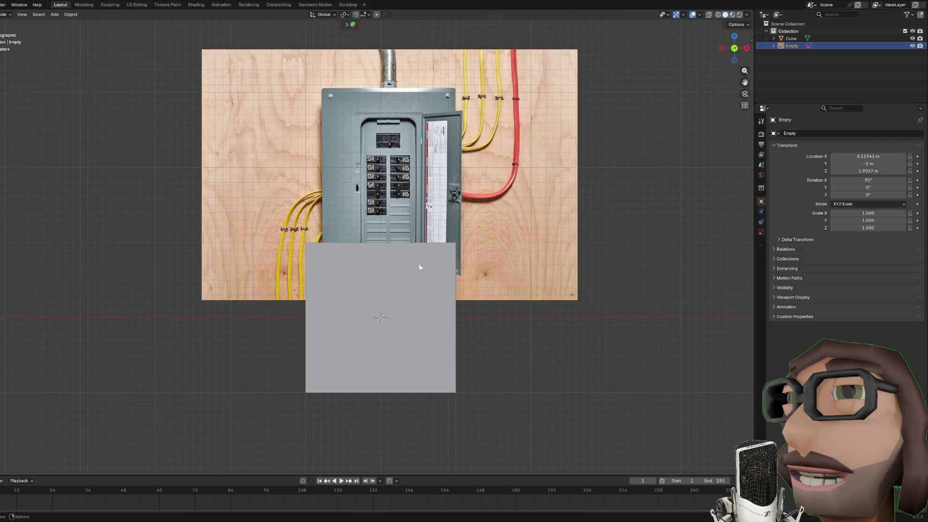
scroll(541, 257, "up", 2)
scroll(542, 256, "down", 2)
left_click(761, 232)
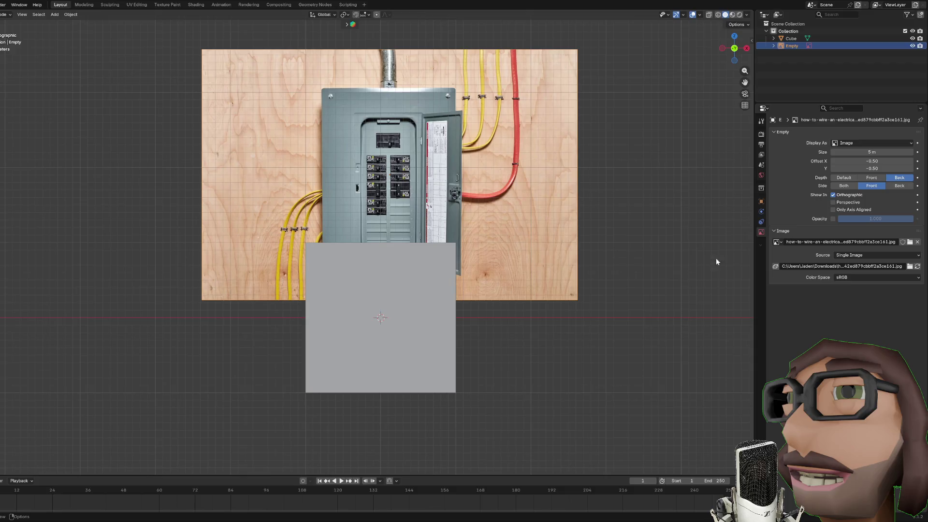
Step: Set the reference image Depth to Front and its opacity to 0.063
left_click(871, 178)
left_click(833, 219)
left_click_drag(844, 218, 773, 218)
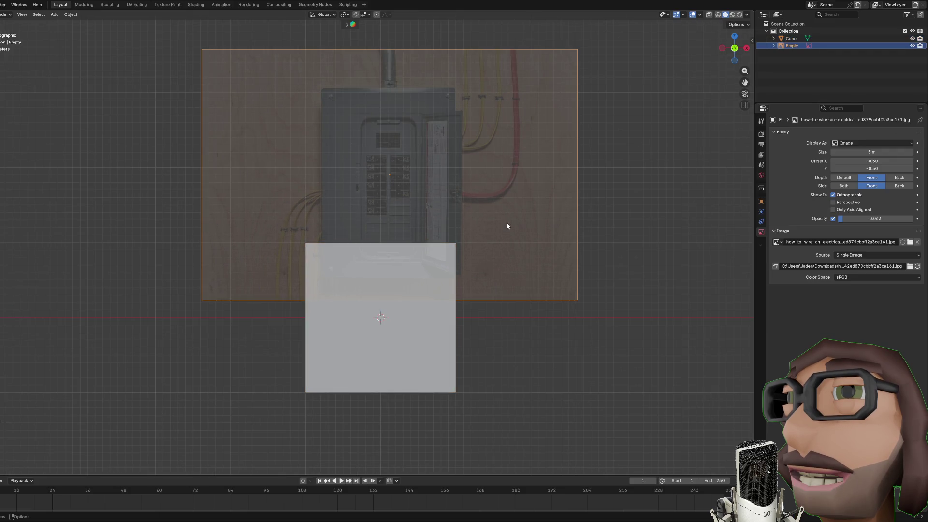
Step: Scale the reference image up slightly
key("g")
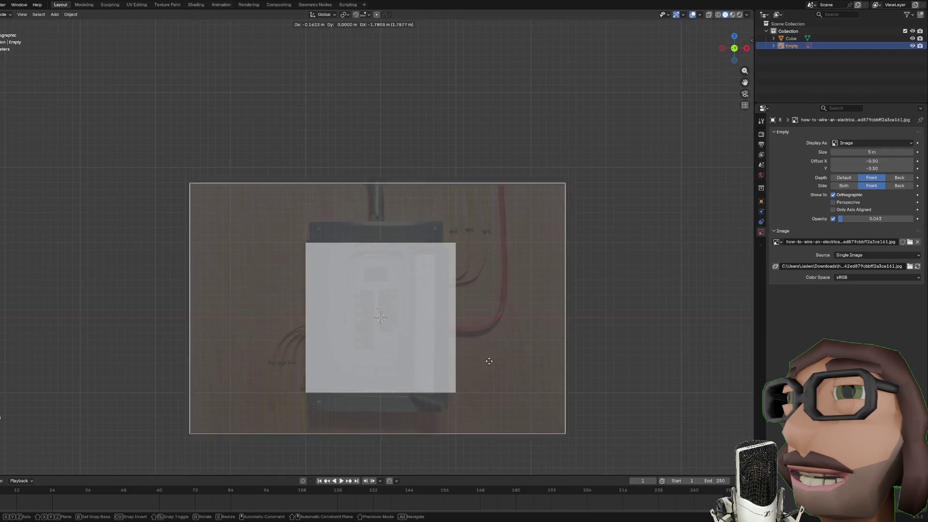
right_click(492, 372)
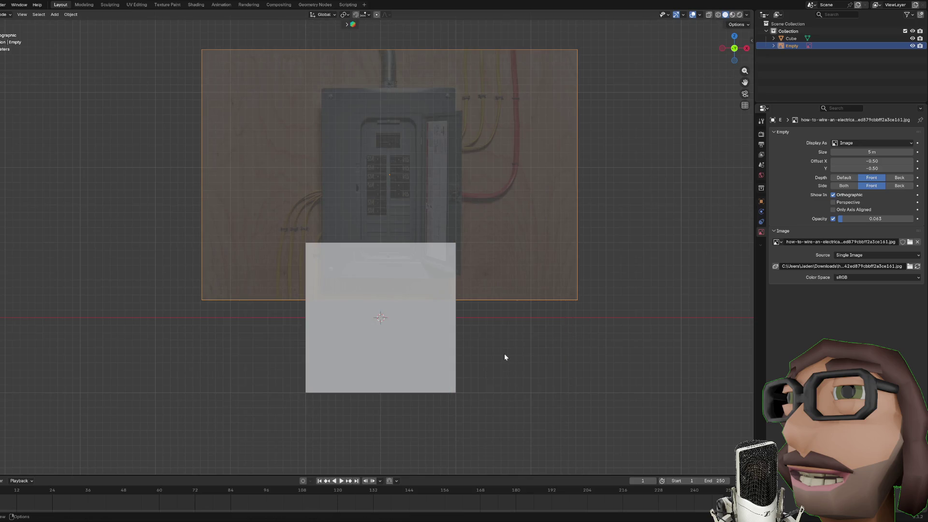
key("s")
scroll(497, 346, "up", 2)
scroll(496, 289, "down", 3)
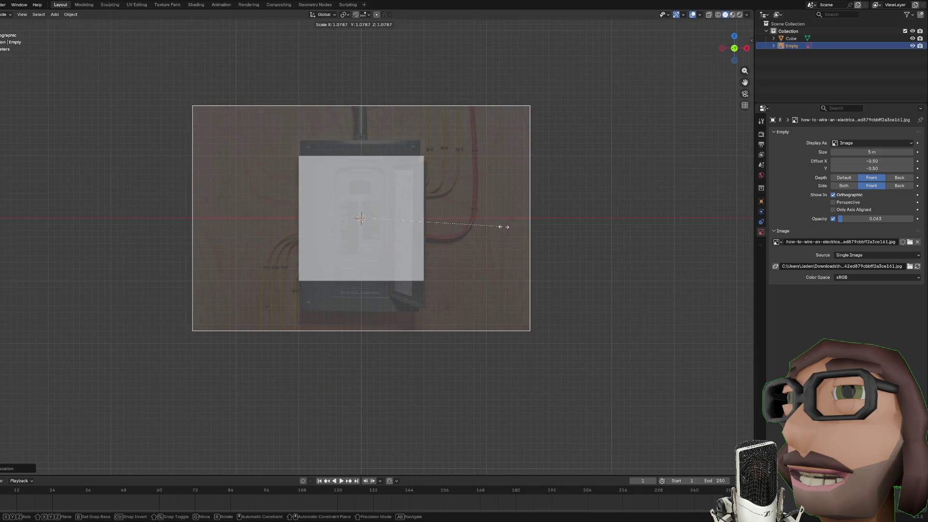
left_click(503, 224)
Step: Enter Edit Mode on the cube and stretch it taller along Z
left_click(398, 200)
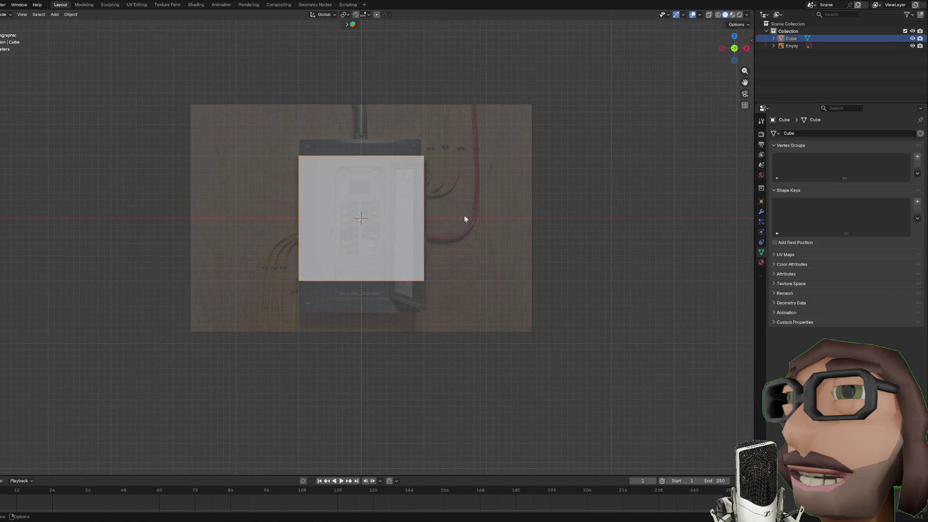
left_click(464, 218)
left_click(405, 185)
left_click(849, 47)
left_click(404, 201)
key("Tab")
key("s")
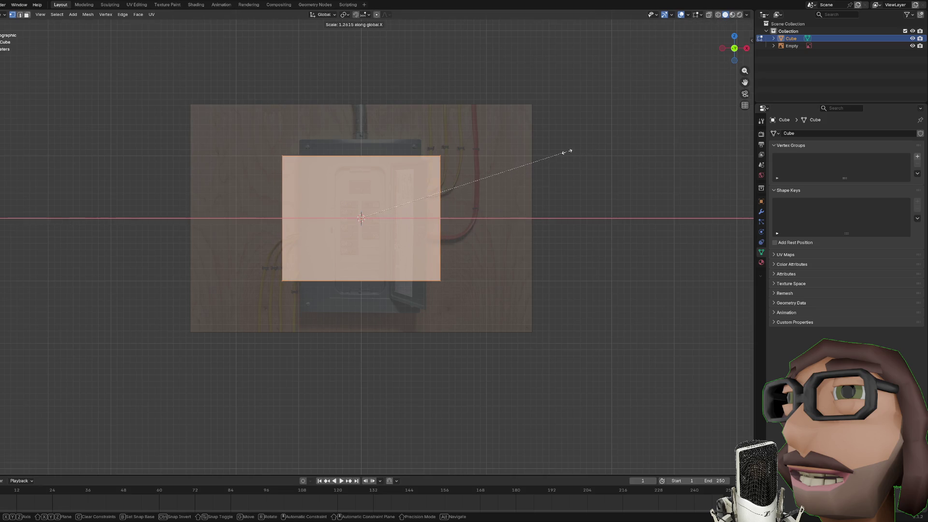
key("z")
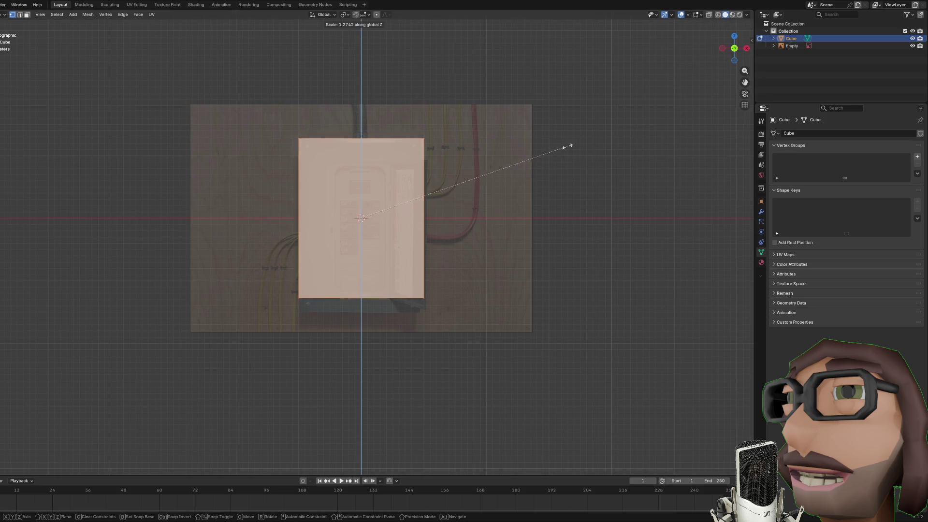
left_click(567, 146)
Step: In face select mode, move the selected face vertically to a new position
left_click_drag(567, 145, 432, 251)
key("3")
left_click(432, 251)
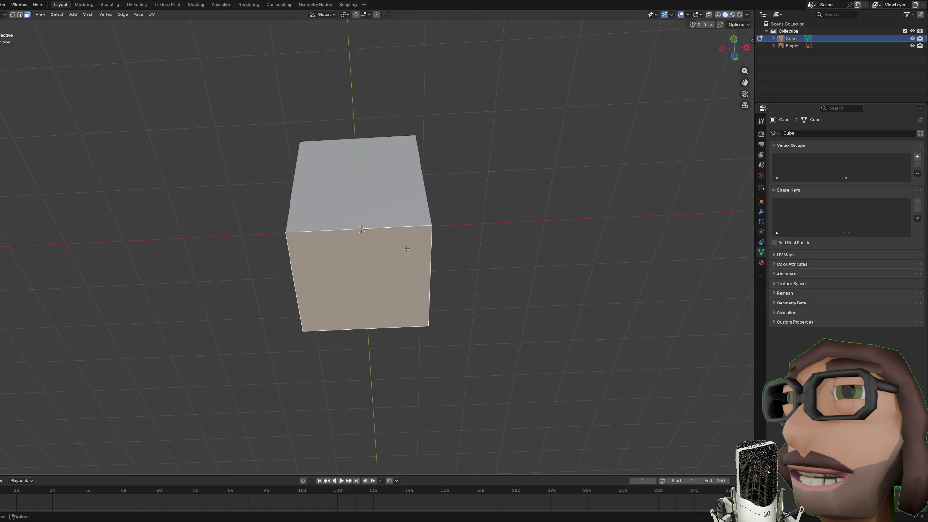
key("KP_1")
key("g")
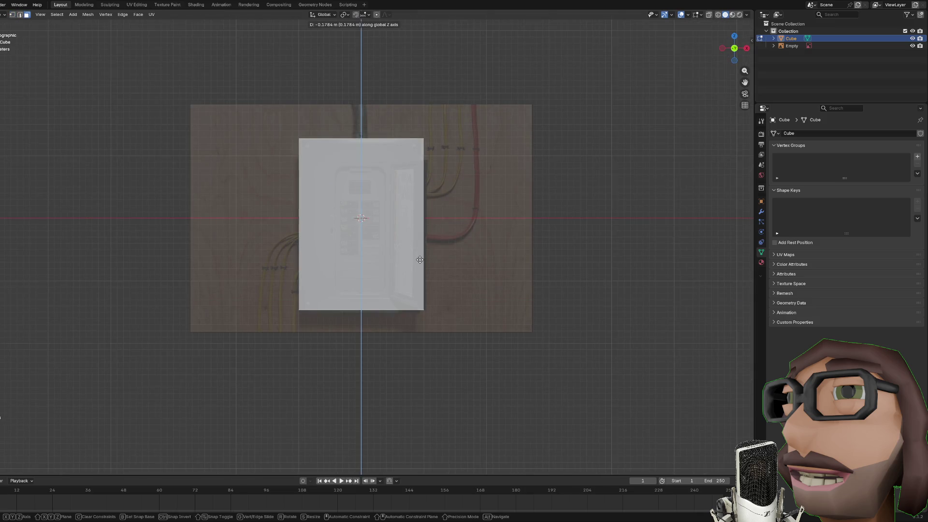
left_click(419, 261)
Step: Narrow the whole cube along X to match the panel width
mouse_move(474, 235)
left_mouse_down()
mouse_move(543, 253)
mouse_move(518, 257)
left_mouse_up()
key("a")
key("s")
key("x")
left_click(435, 241)
key("s")
key("y")
key("Escape")
key("KP_1")
scroll(520, 243, "up", 7)
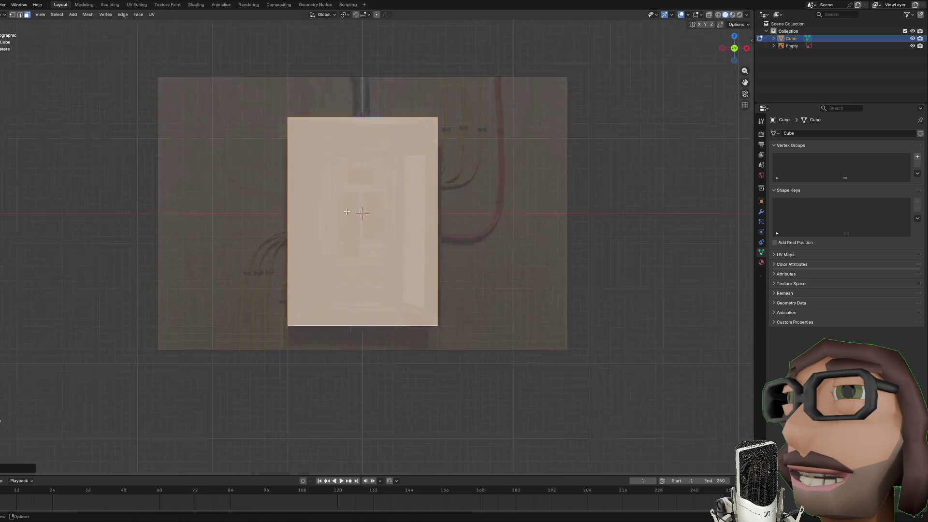
key("Tab")
scroll(431, 200, "down", 1)
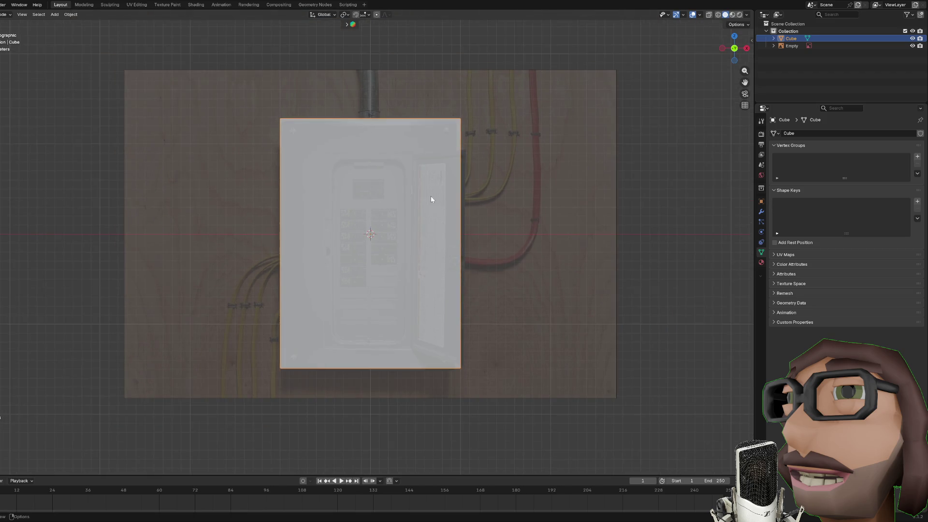
key("Tab")
Step: Inset the front face to form a border and lower the outer frame faces along Z
key("alt+a")
key("i")
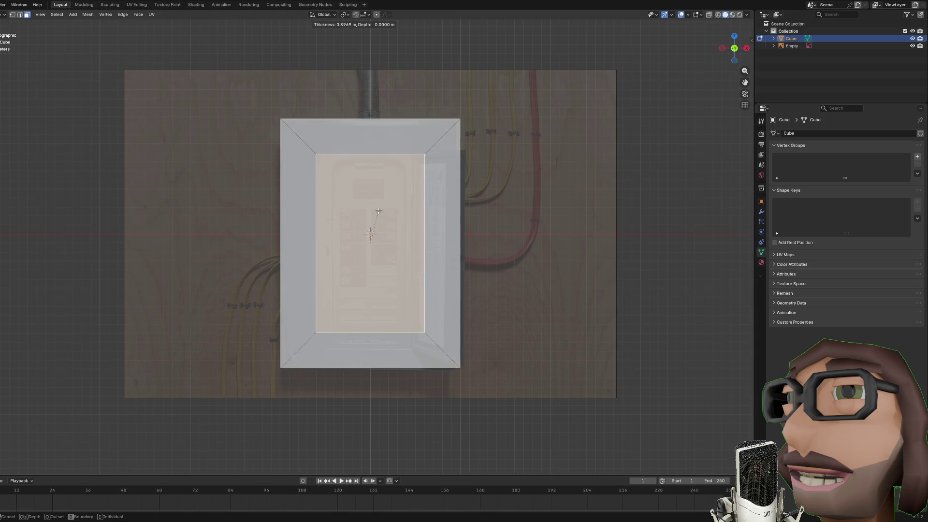
left_click(379, 211)
key("ctrl+i")
key("g")
key("z")
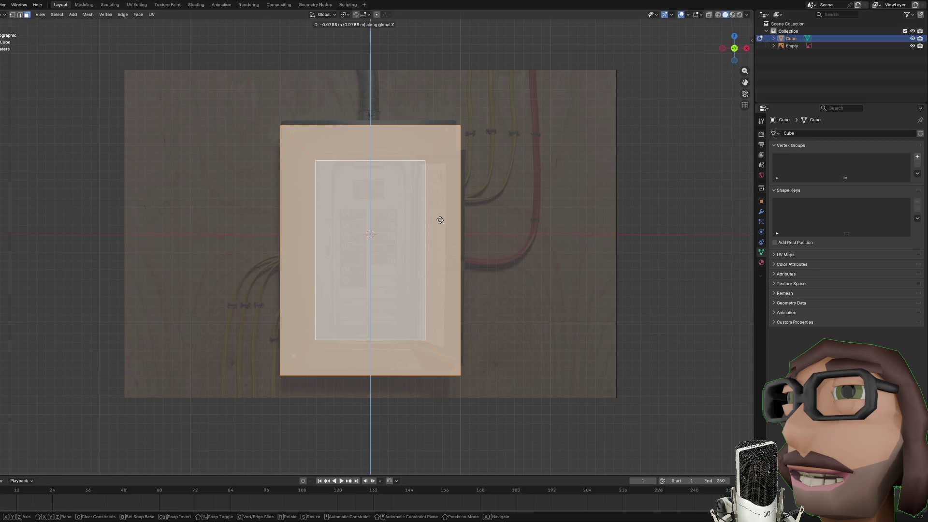
left_click(437, 216)
Step: Enlarge the inner face slightly, then narrow it to 0.756 along X
key("ctrl+i")
key("s")
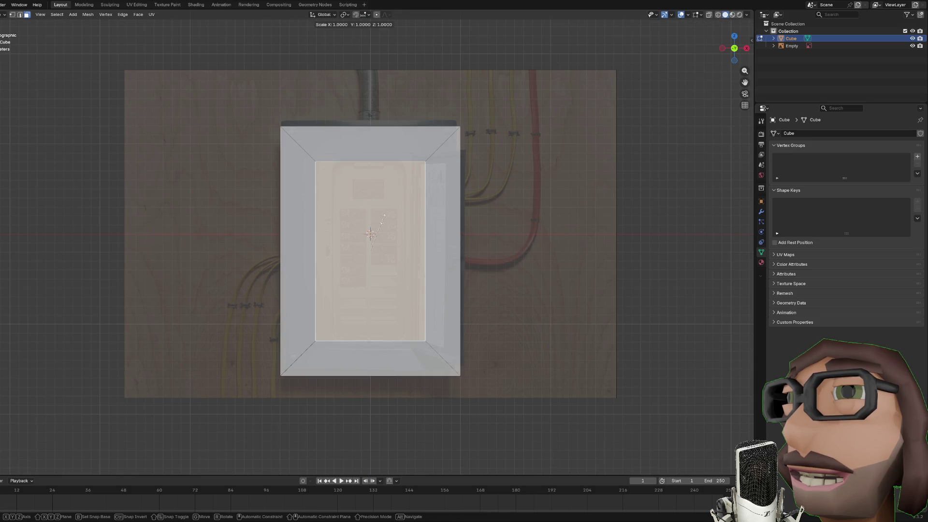
left_click(385, 218)
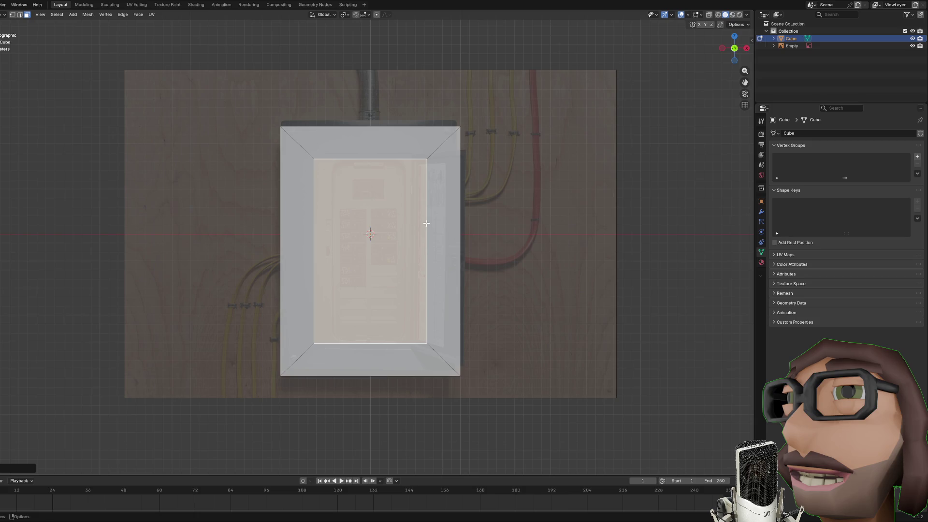
mouse_move(469, 217)
left_mouse_down()
mouse_move(357, 224)
mouse_move(379, 223)
left_mouse_up()
key("KP_1")
key("s")
key("x")
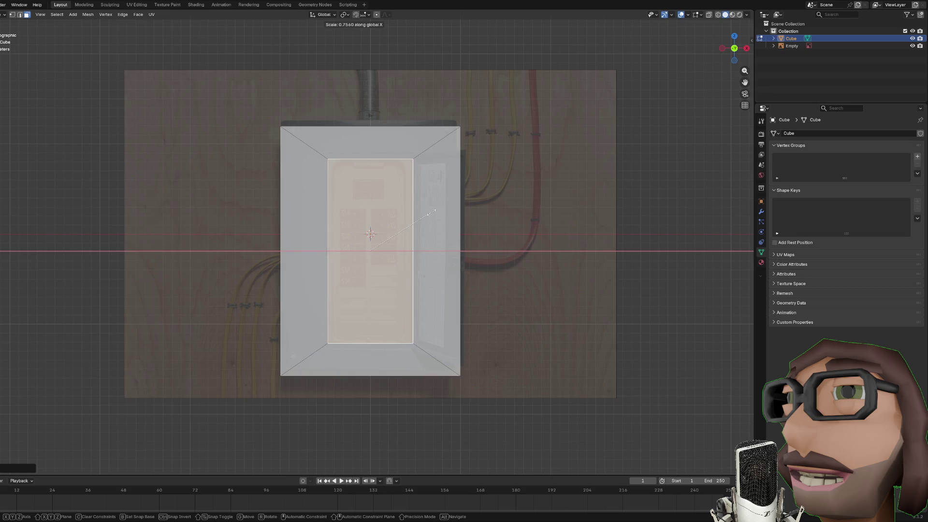
left_click(429, 213)
Step: View the box from the front in X-ray, zoomed out, with vertex select and nothing selected
mouse_move(468, 211)
left_mouse_down()
mouse_move(408, 170)
mouse_move(411, 236)
left_mouse_up()
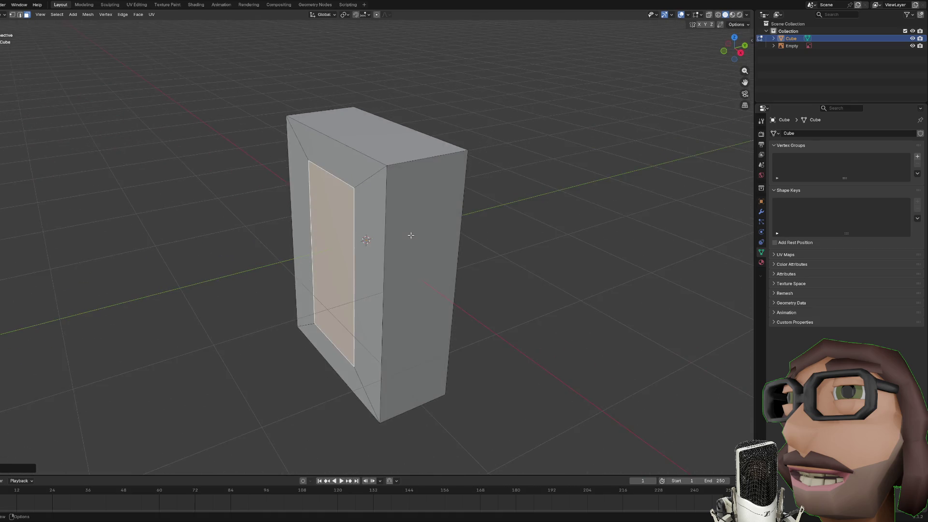
key("KP_1")
key("alt+z")
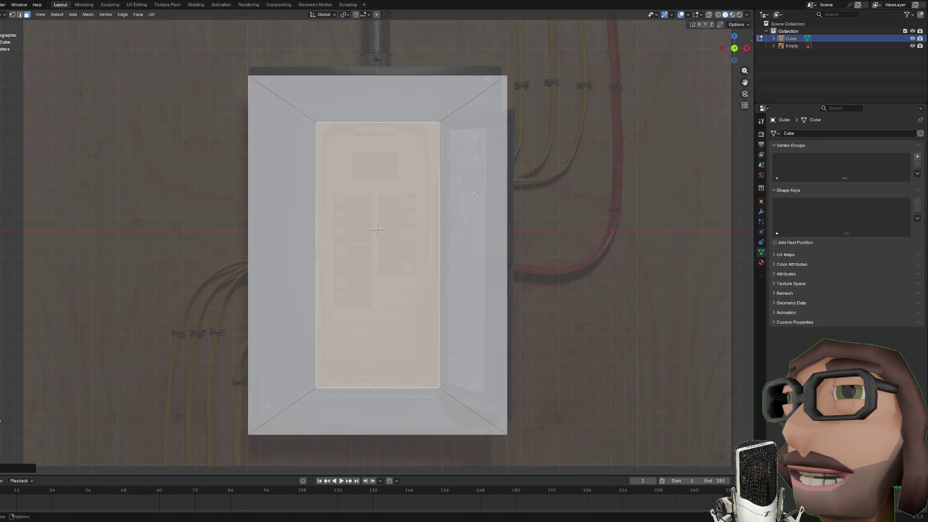
scroll(477, 193, "down", 2)
key("1")
left_click(328, 158)
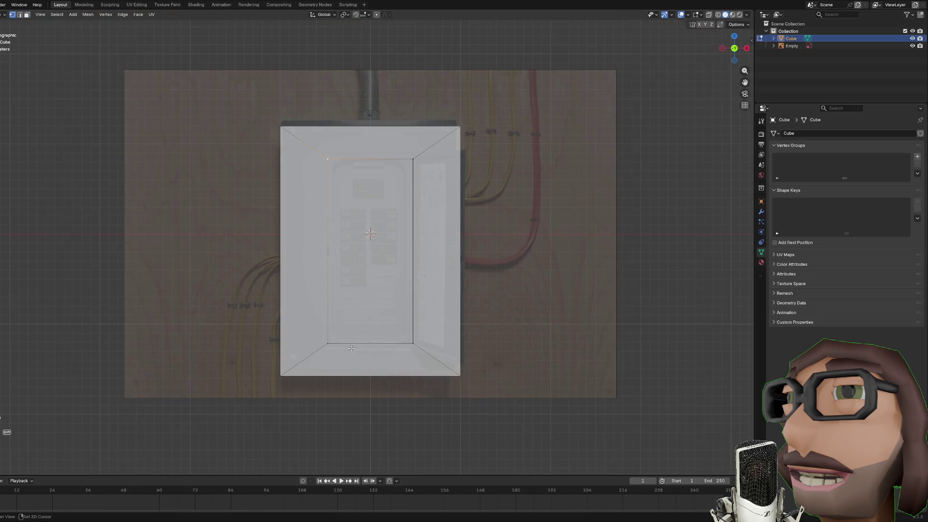
Step: Add a centred vertical loop cut and delete the left half of the box
key("ctrl+r")
left_click(372, 124)
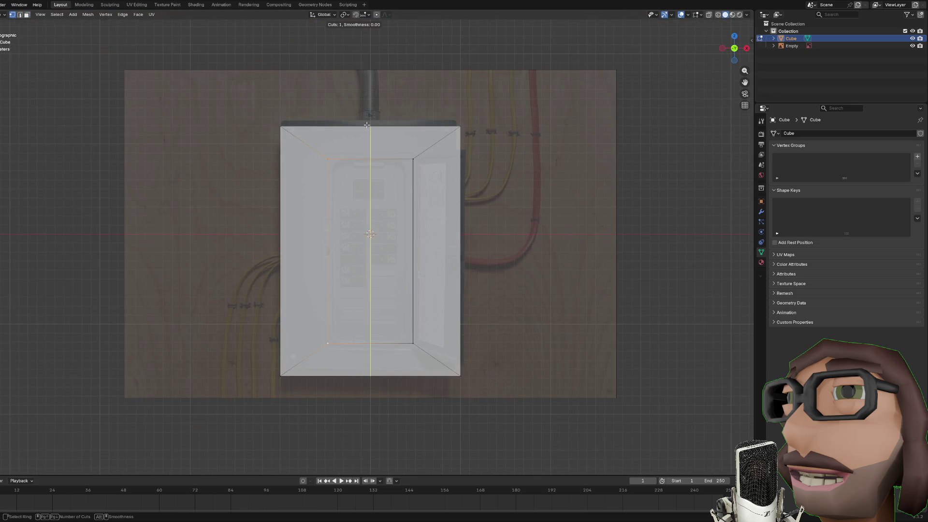
right_click(375, 121)
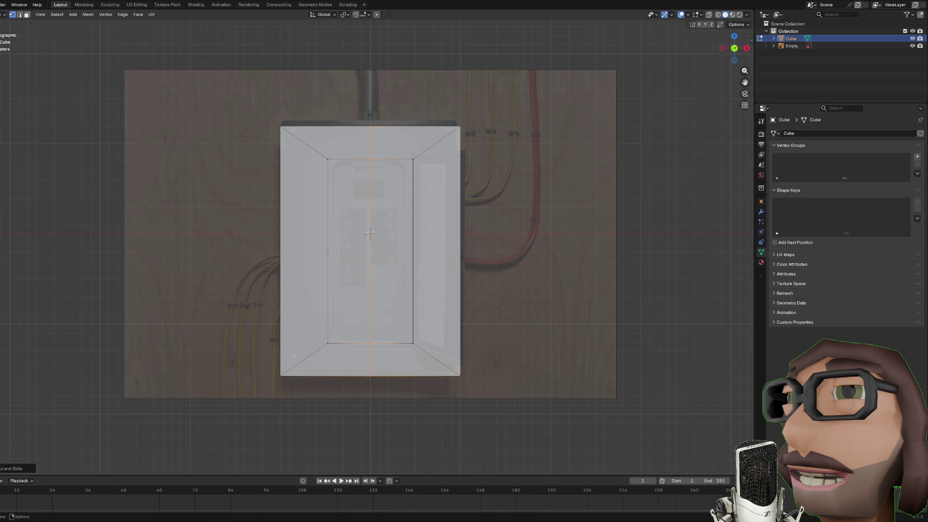
key("alt+a")
left_click_drag(256, 100, 342, 383)
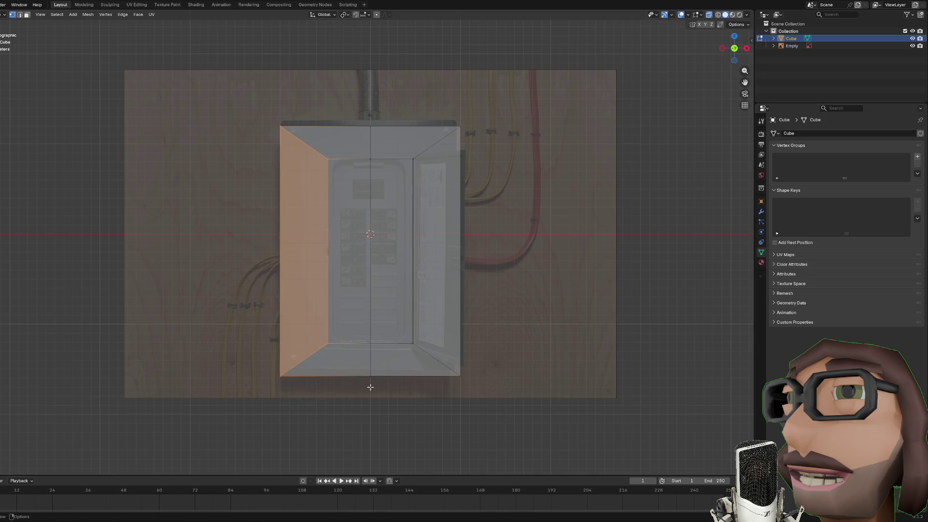
key("x")
left_click(370, 387)
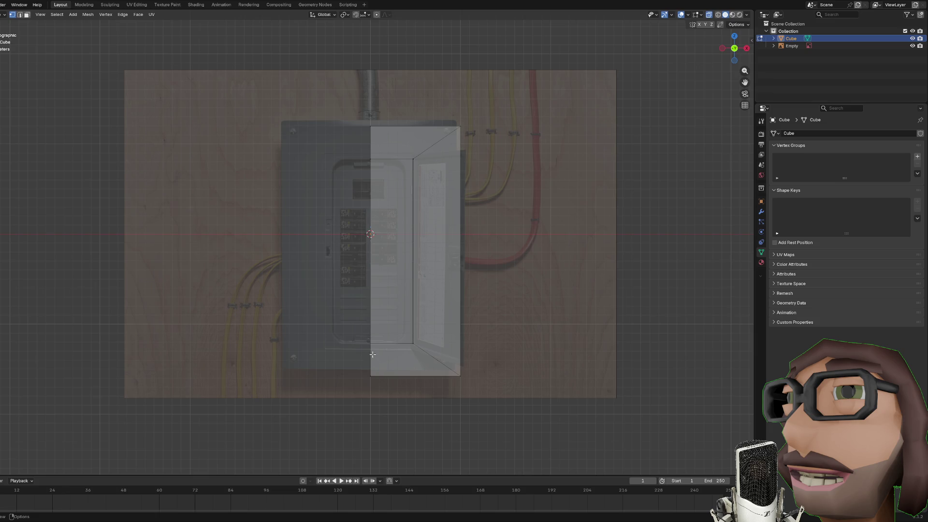
Step: Move the bottom face along Z down to the panel's lower edge
key("Tab")
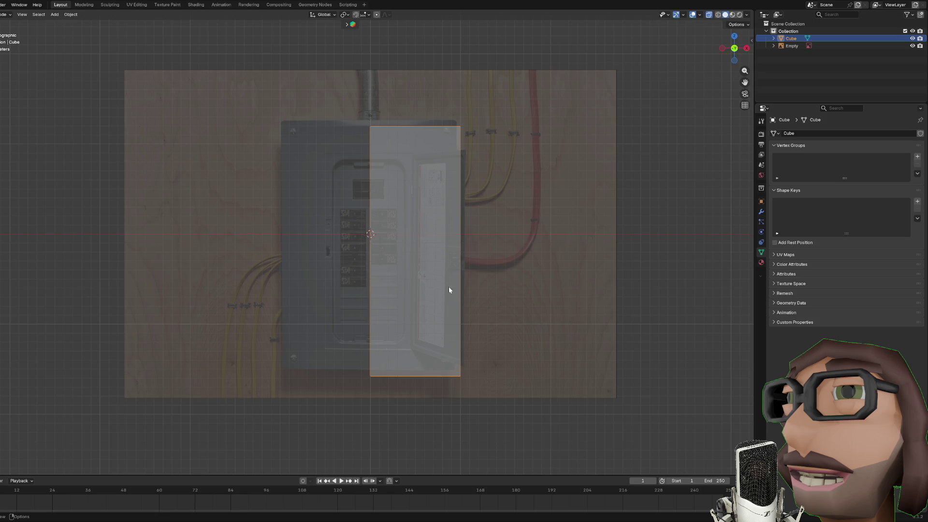
left_click_drag(449, 290, 411, 358)
key("Tab")
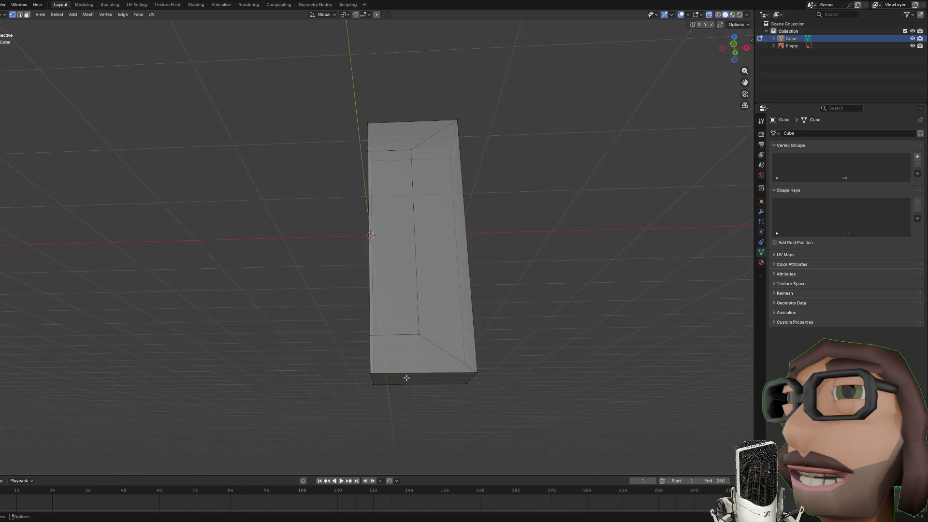
key("3")
left_click(408, 378)
key("KP_1")
key("g")
key("x")
key("z")
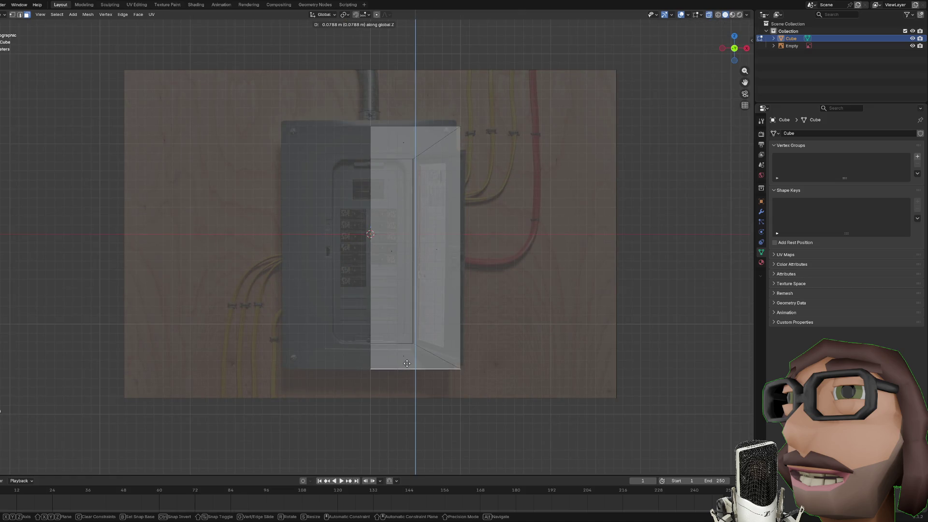
left_click(406, 363)
Step: Move the top face along Z up to the panel's top edge
left_click(418, 139)
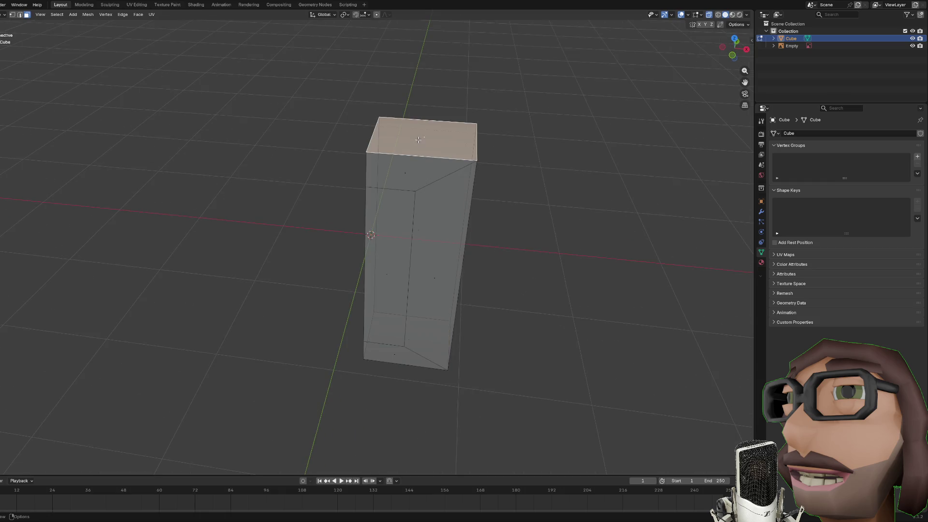
key("KP_1")
key("g")
key("z")
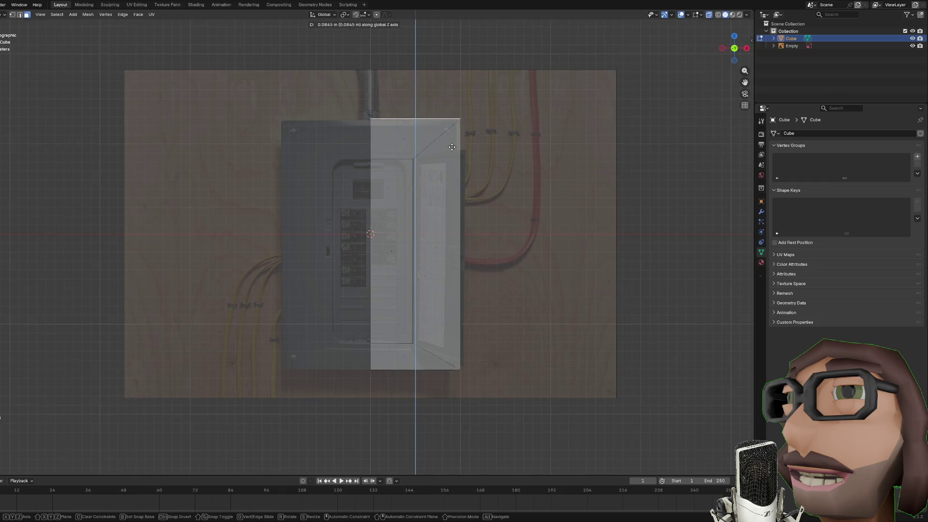
left_click(452, 147)
Step: Add a Mirror modifier on X with Clipping to the half box
key("a")
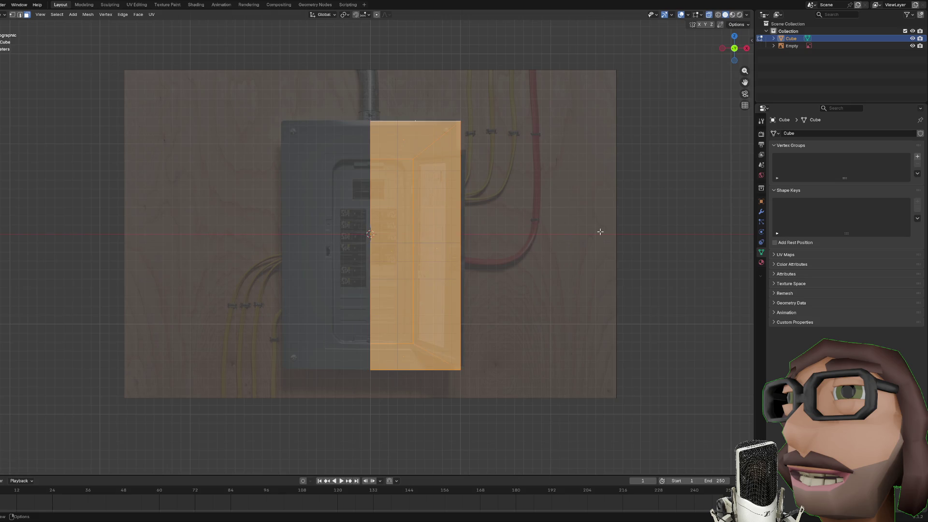
left_click(761, 211)
left_click(790, 133)
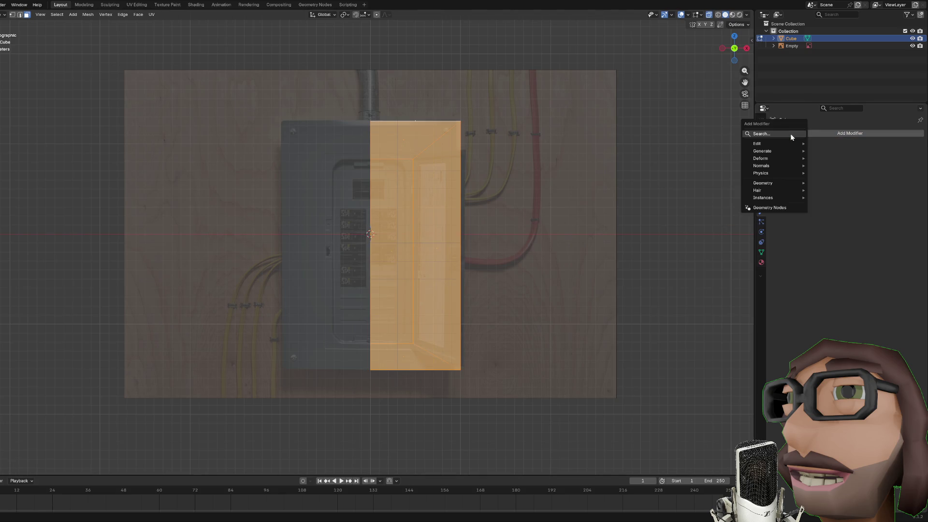
type("mirror")
key("Return")
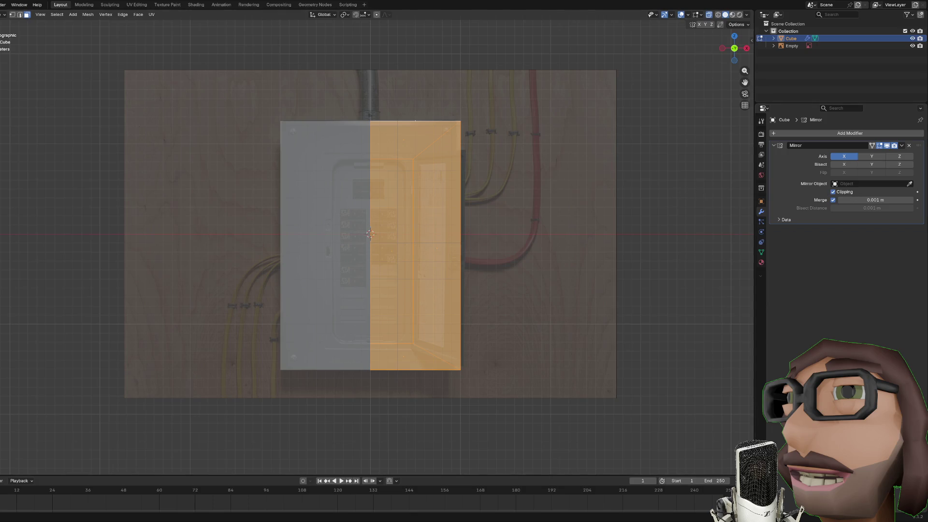
key("Tab")
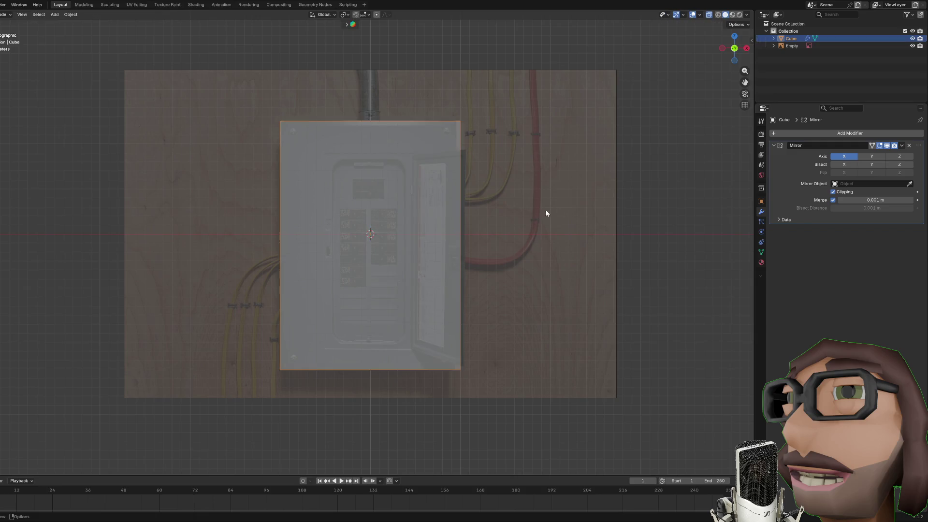
key("Tab")
key("alt+a")
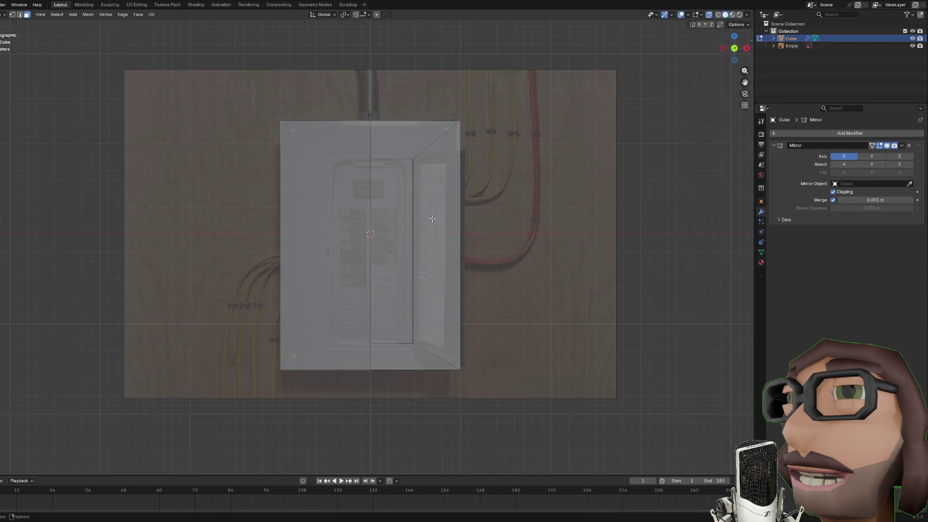
key("Tab")
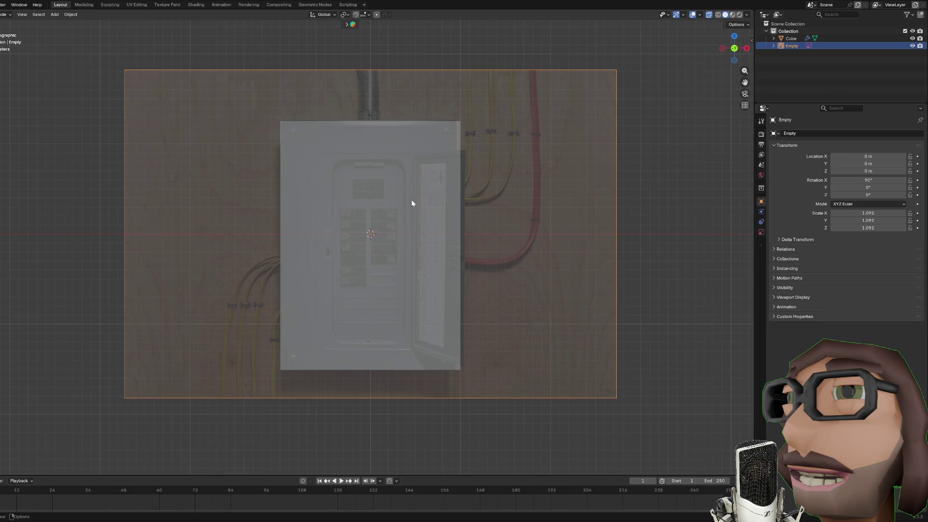
key("Tab")
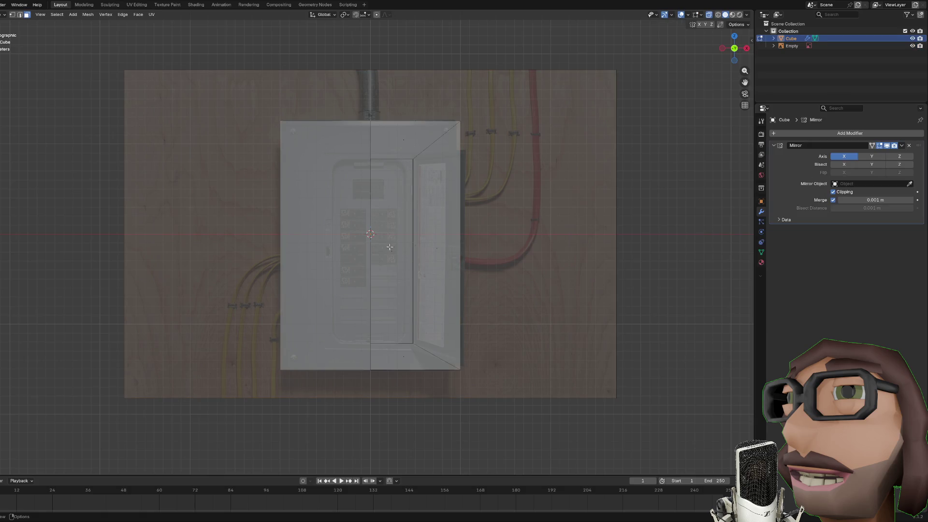
Step: Select the inner front face outline edges and start a bevel on them with Ctrl+B
left_click(390, 247)
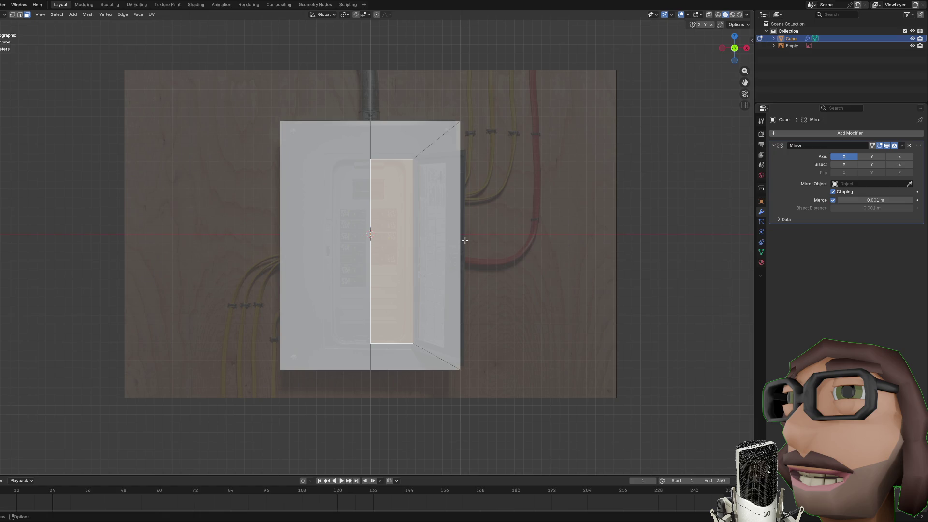
key("KP_6")
key("1")
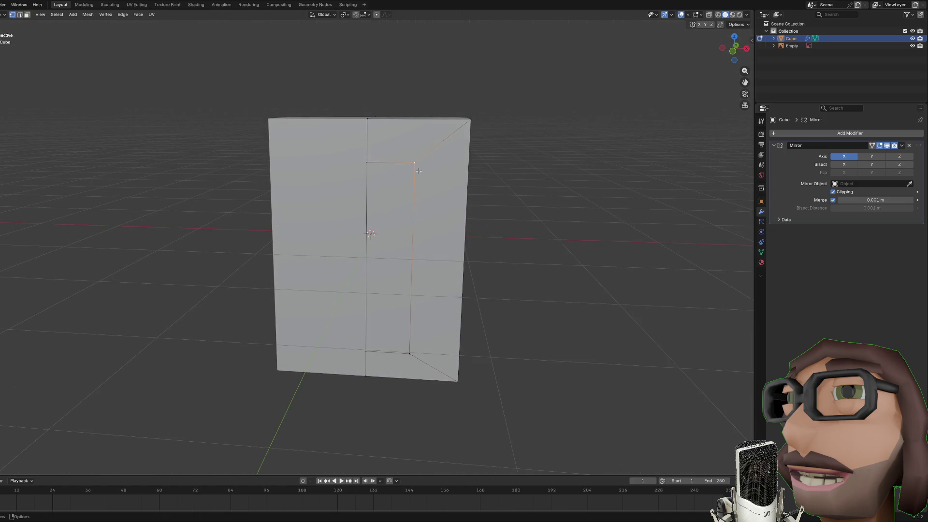
key("KP_1")
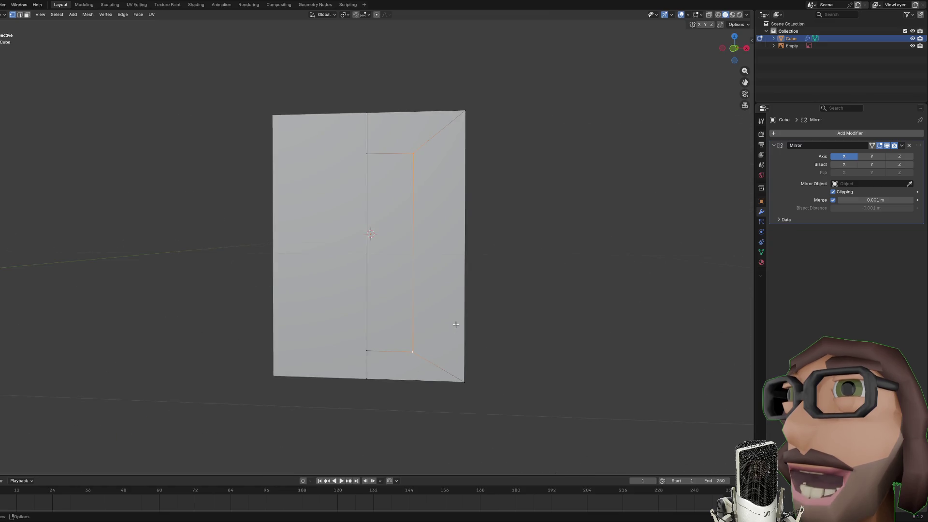
key("ctrl+b")
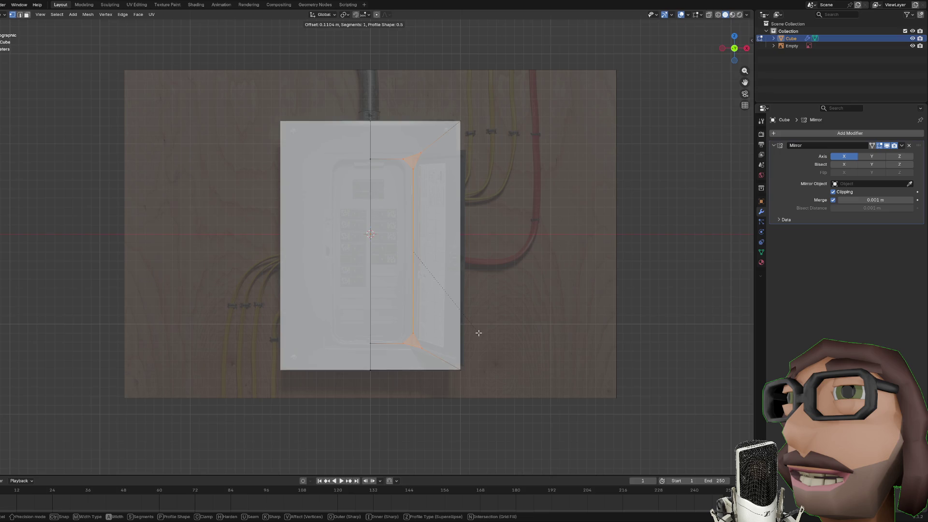
Step: Shift the inner edges slightly along X and chamfer the inner outline's corner vertices
key("Escape")
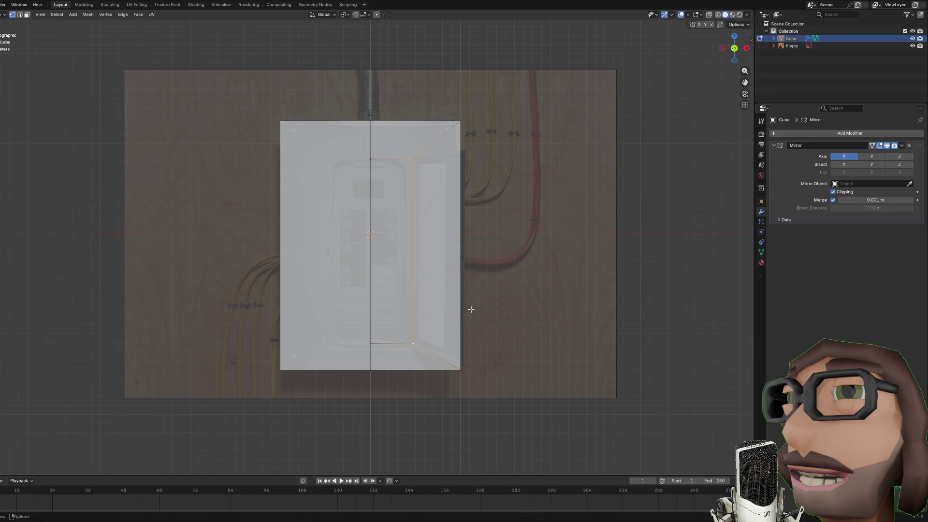
key("2")
key("g")
key("x")
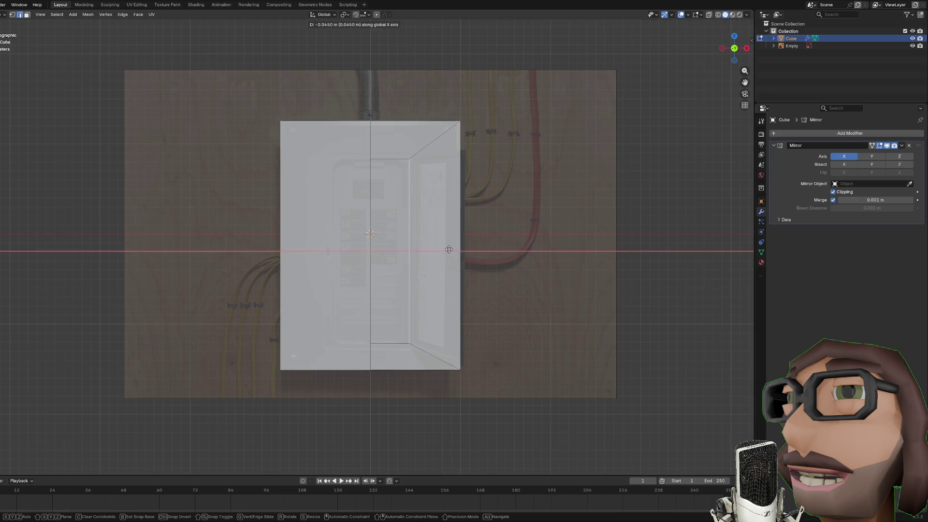
left_click(447, 248)
key("1")
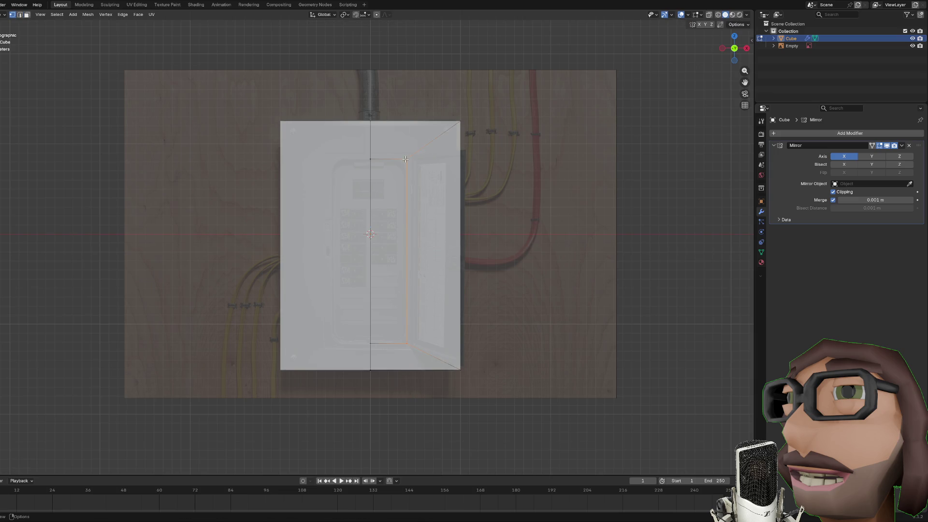
key("ctrl+shift+b")
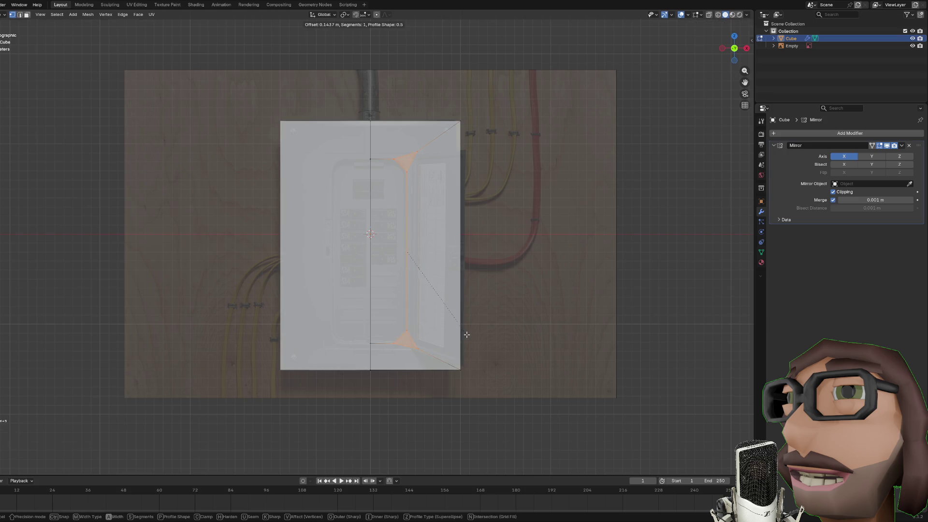
left_click(466, 334)
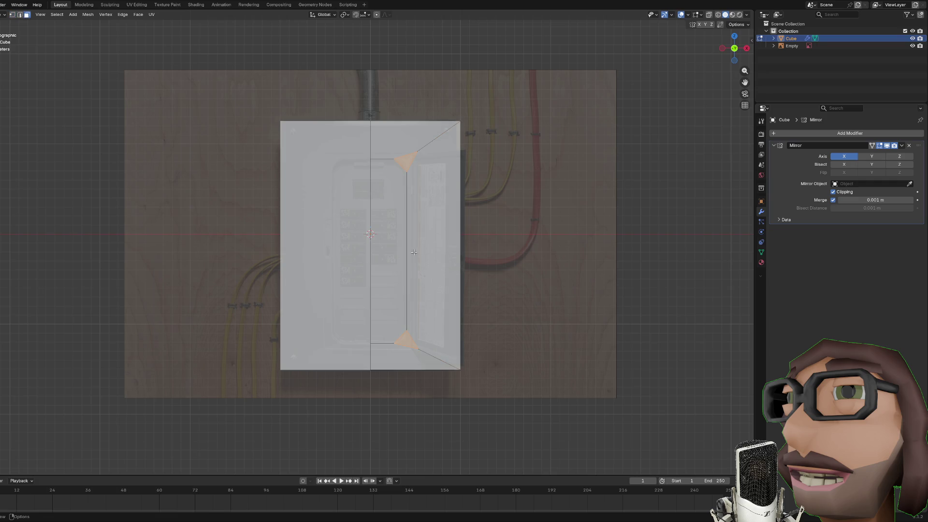
Step: Inset the central strip face on the panel front by extruding and scaling it
left_click(390, 201)
left_click_drag(390, 201, 401, 225)
scroll(407, 225, "up", 3)
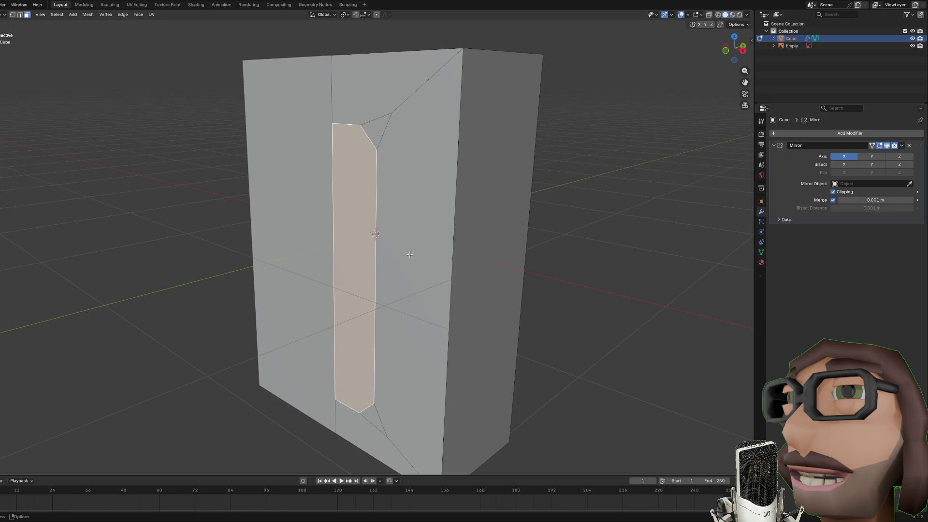
key("KP_1")
key("KP_5")
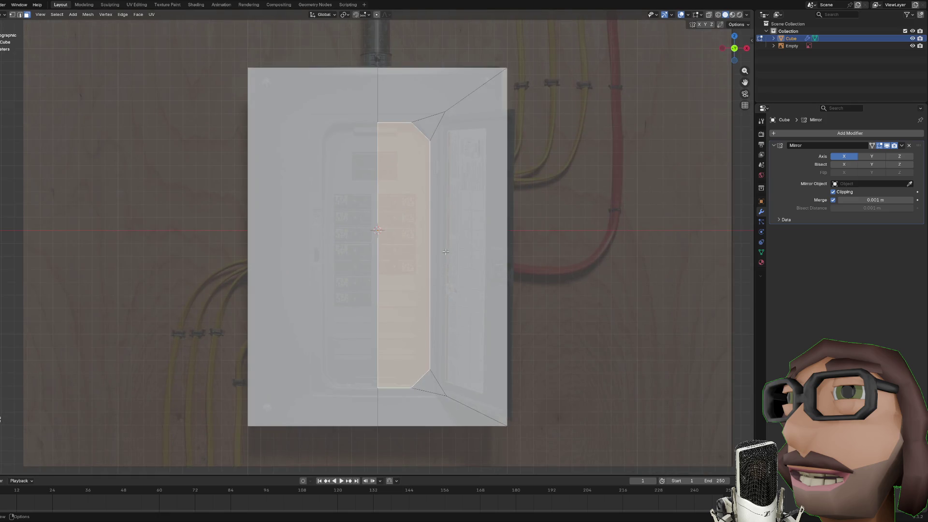
key("e")
key("s")
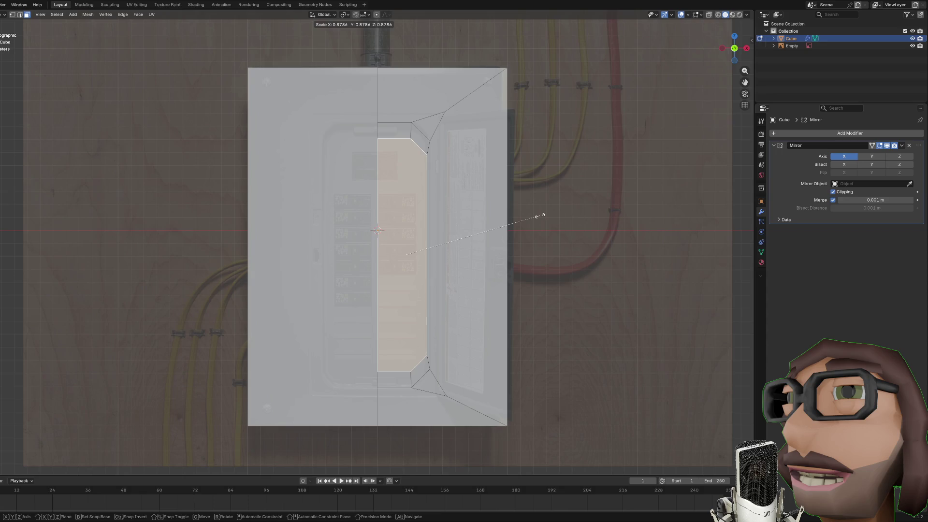
left_click(560, 214)
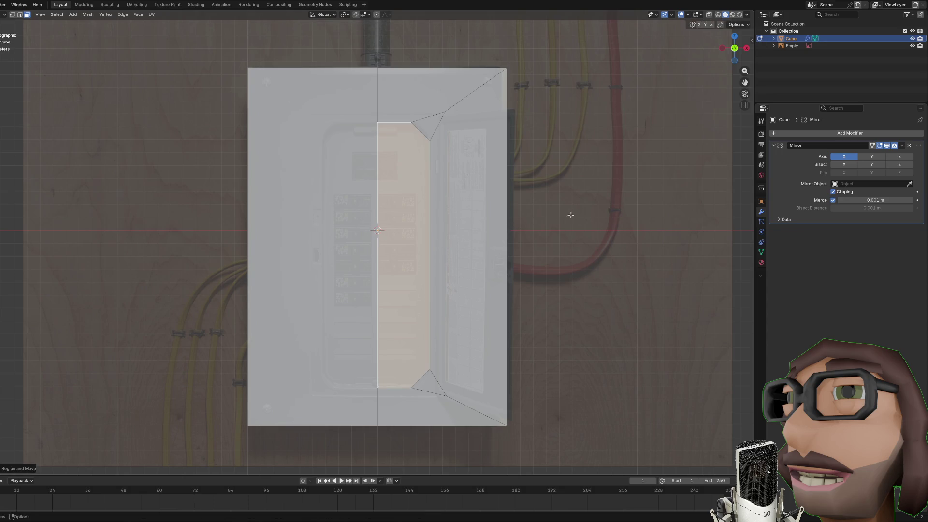
Step: Push the inset face inward into a recess, then leave Edit Mode
left_click_drag(516, 237, 519, 236)
key("e")
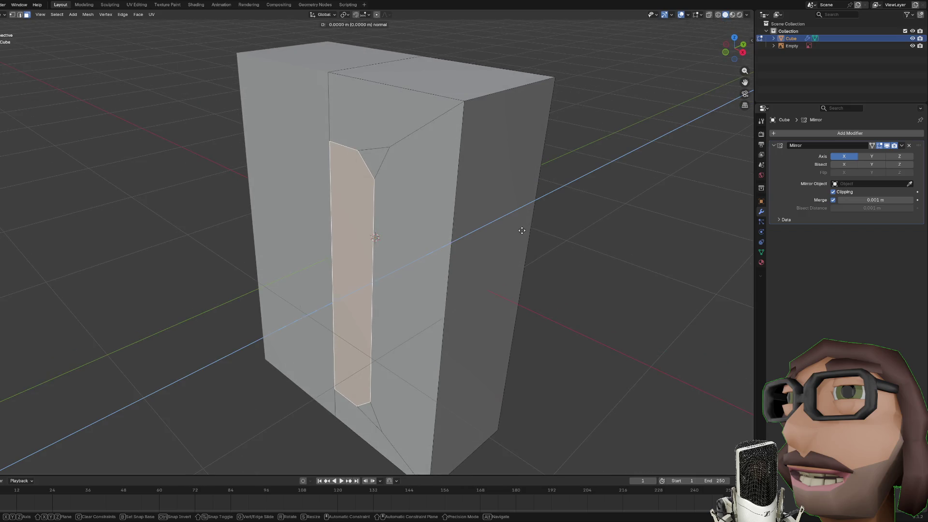
left_click(558, 211)
key("KP_1")
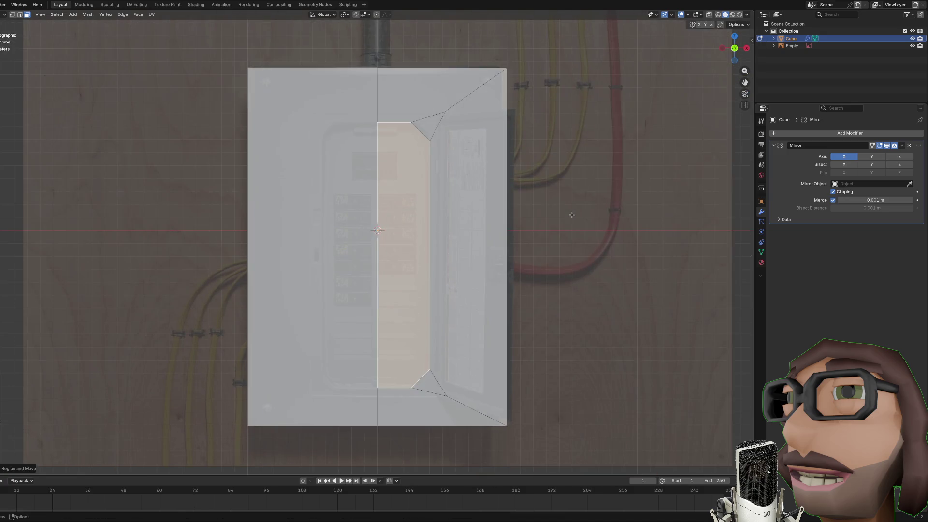
left_click_drag(572, 207, 519, 222)
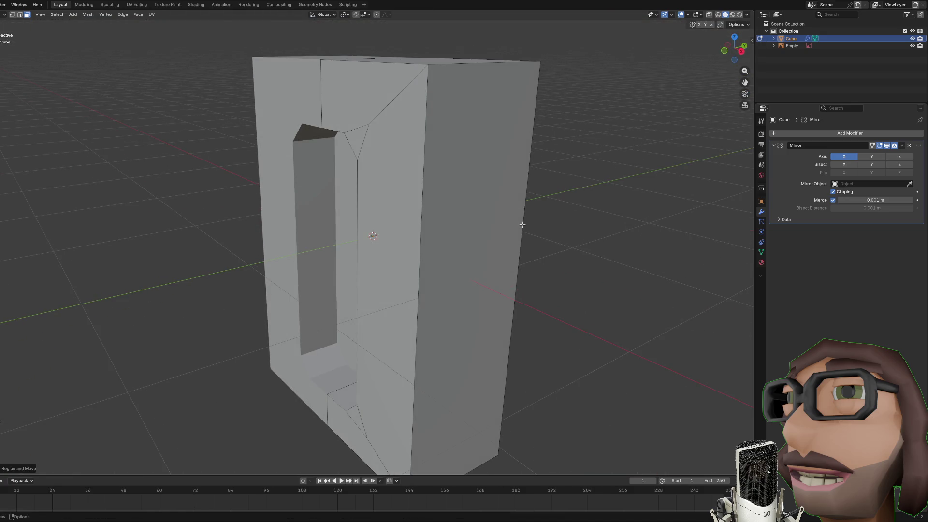
key("ctrl+z")
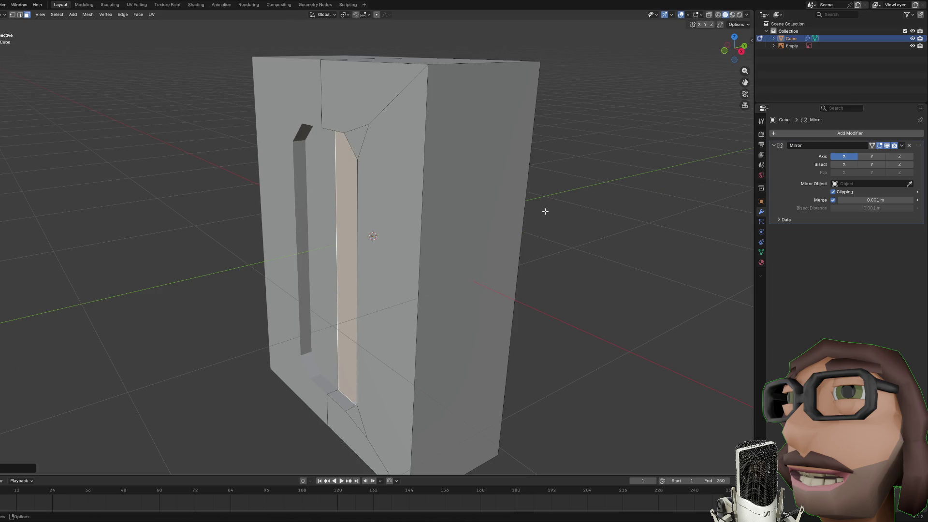
key("KP_1")
scroll(513, 188, "up", 2)
scroll(492, 216, "down", 3)
key("Tab")
key("KP_1")
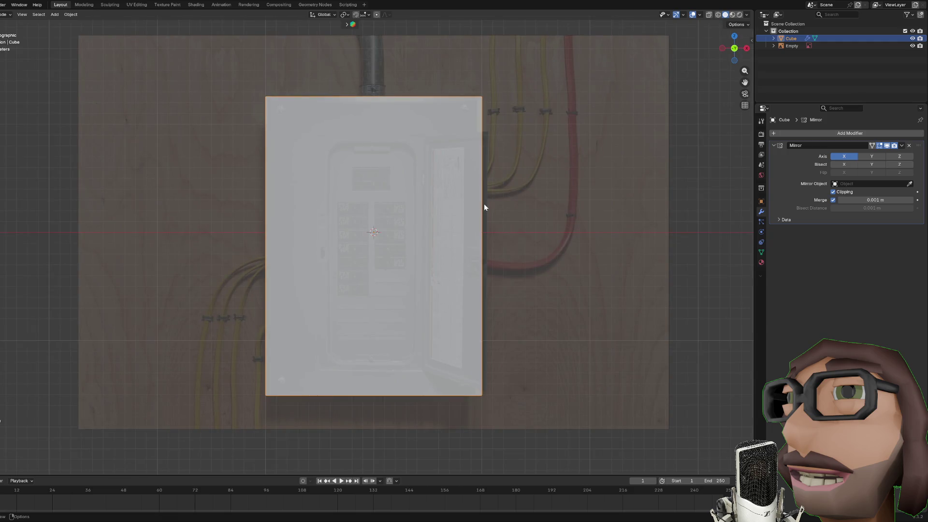
Step: Scale the panel mesh slightly narrower and check its shape from the front
scroll(483, 204, "up", 2)
scroll(485, 196, "down", 3)
key("Tab")
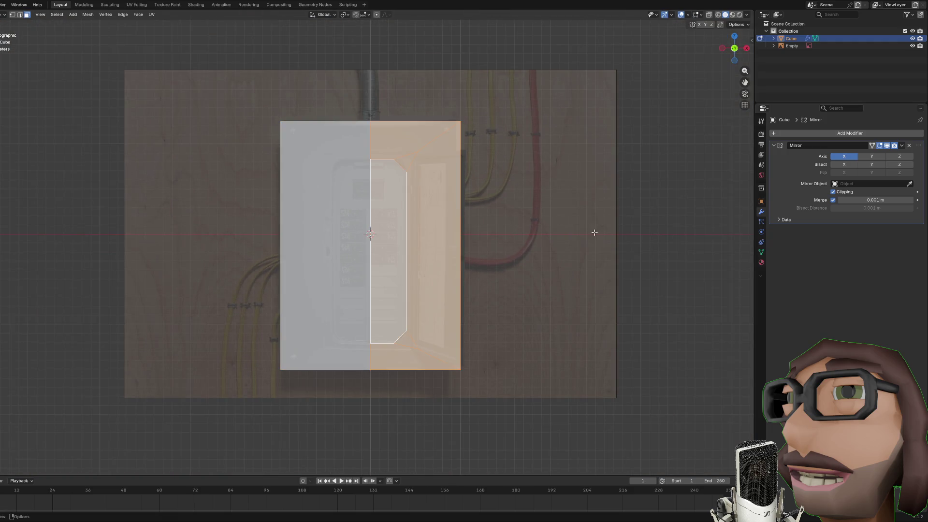
key("s")
left_click(585, 229)
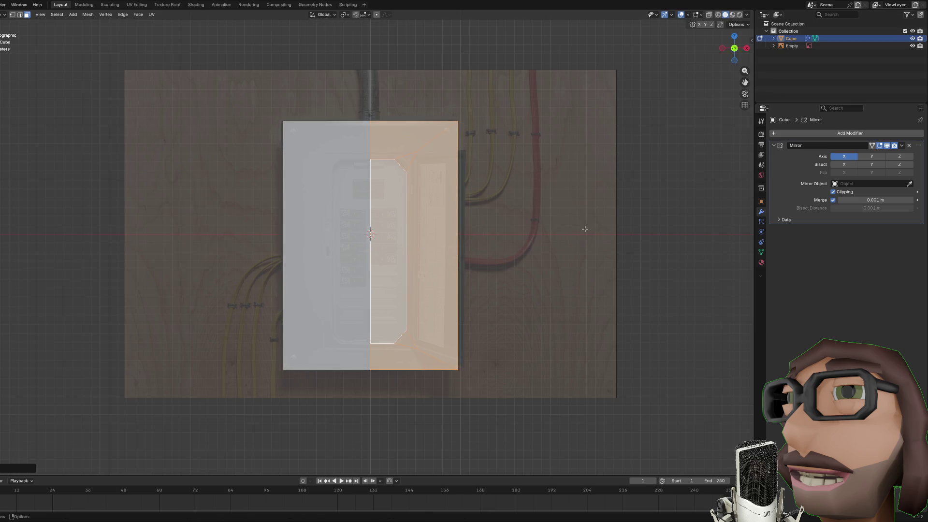
key("Tab")
key("Tab")
key("Tab")
left_click_drag(459, 211, 458, 216)
key("KP_1")
scroll(435, 228, "up", 3)
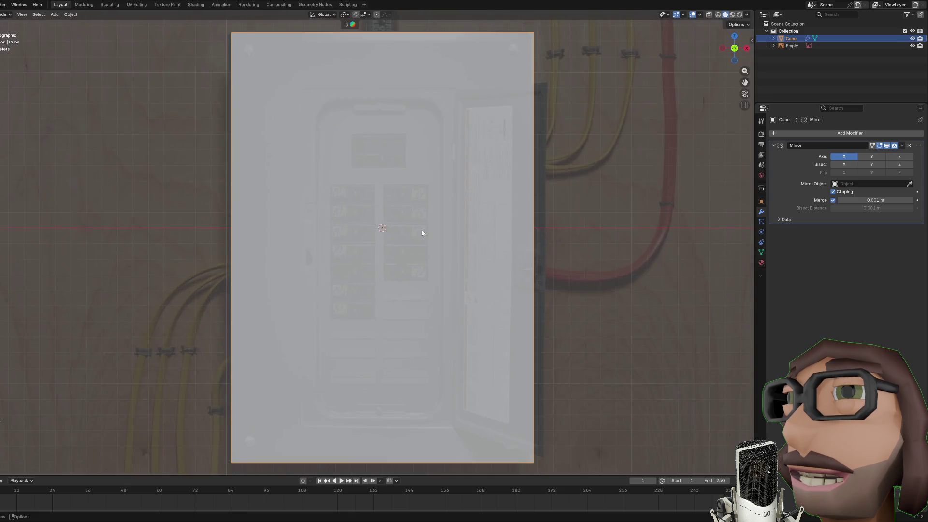
scroll(428, 249, "down", 2)
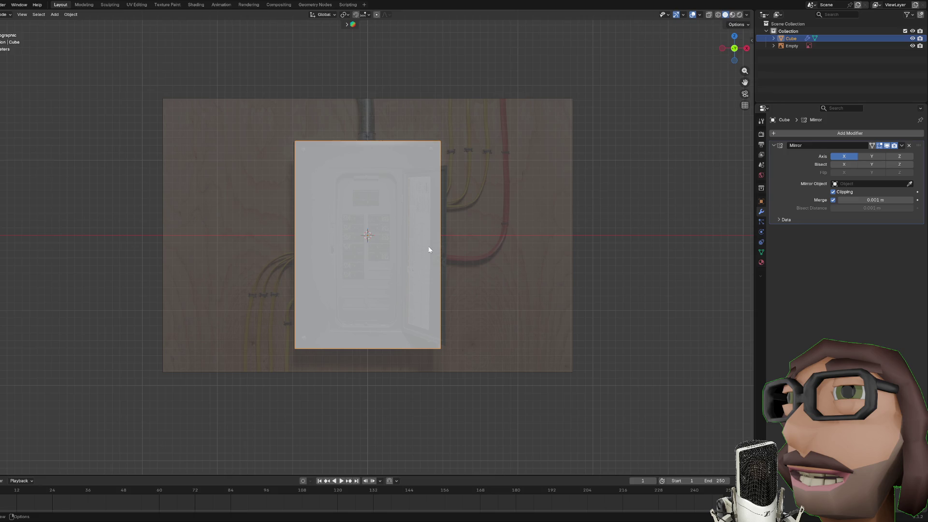
scroll(416, 198, "down", 1)
scroll(481, 187, "up", 2)
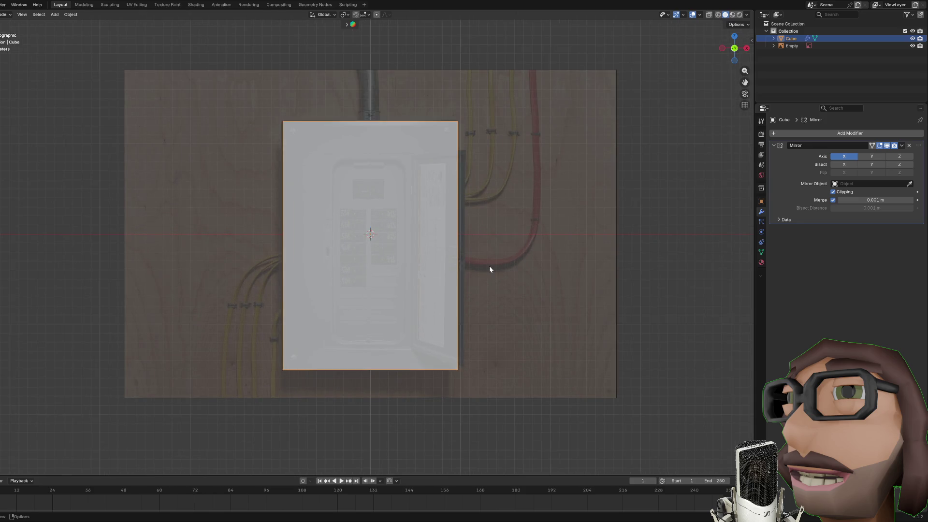
left_click_drag(490, 269, 476, 301)
scroll(477, 297, "down", 3)
key("KP_1")
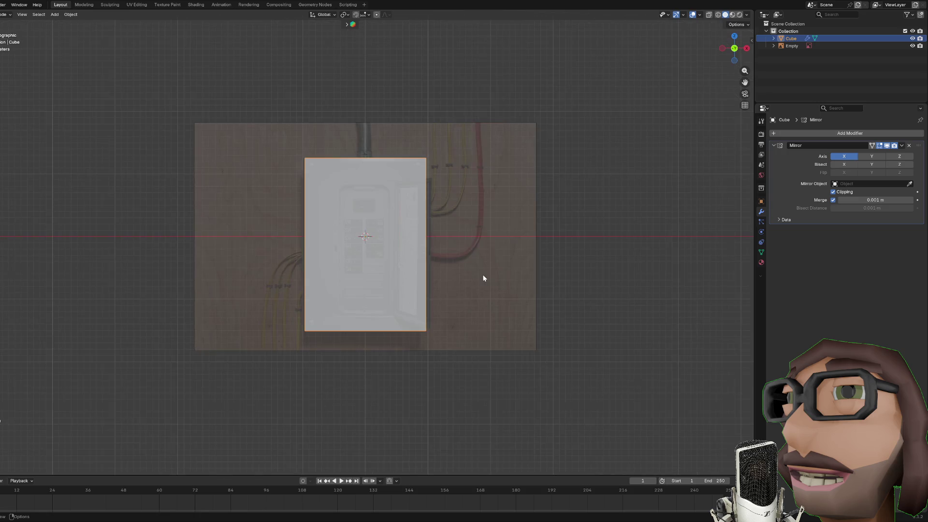
Step: Try adjusting the reference image Empty's opacity, then fade it out completely
left_click(535, 169)
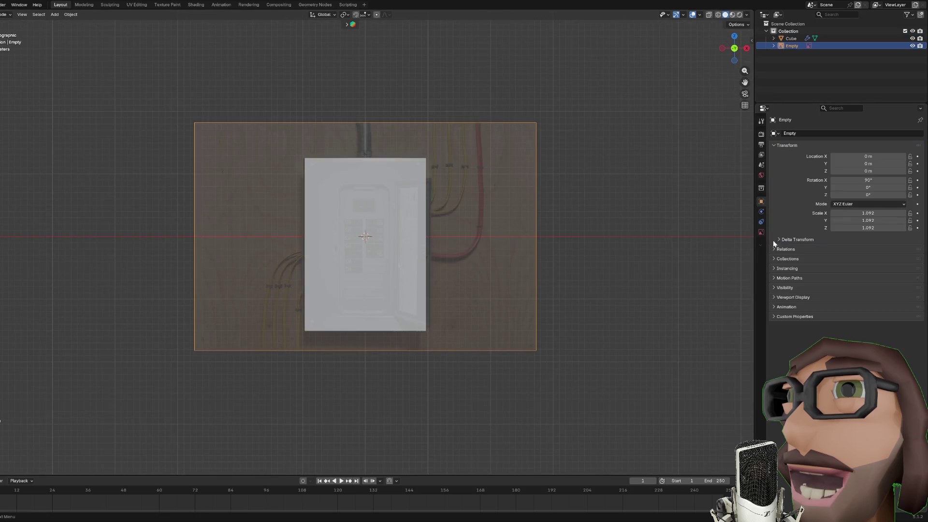
left_click(761, 232)
left_click_drag(852, 218, 872, 218)
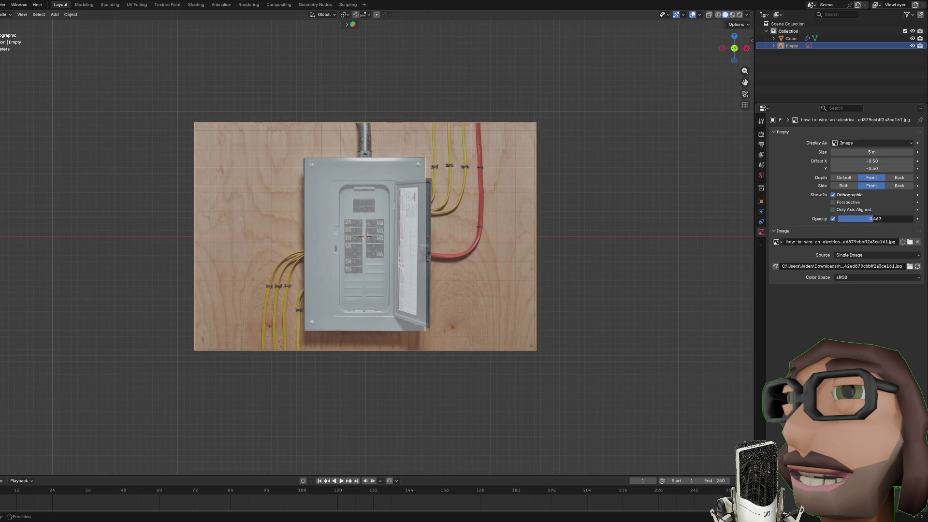
left_click_drag(872, 218, 838, 219)
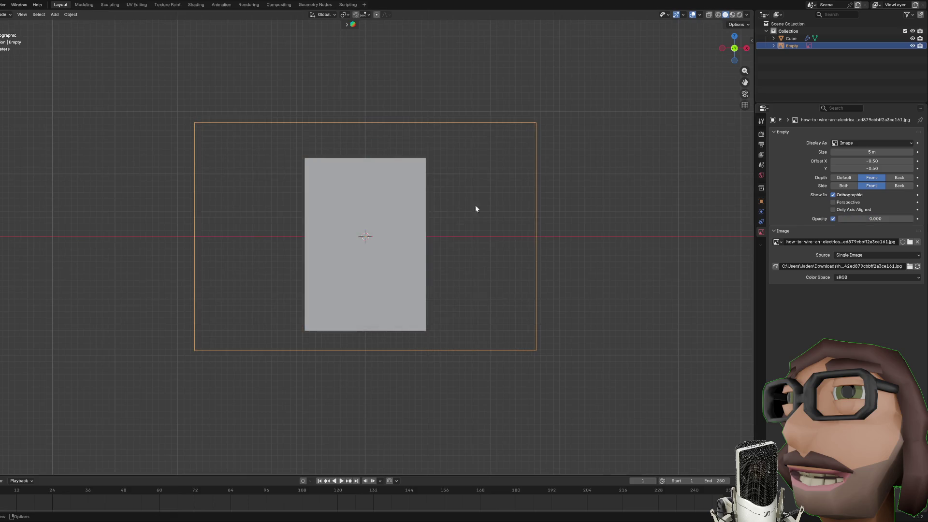
Step: Select the panel mesh in Edit Mode and view its material settings
left_click(413, 210)
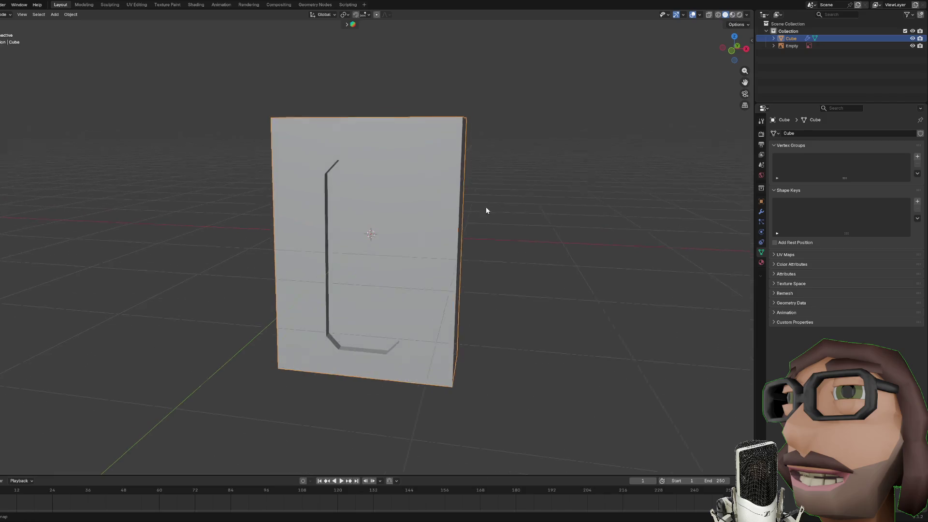
key("Tab")
key("KP_1")
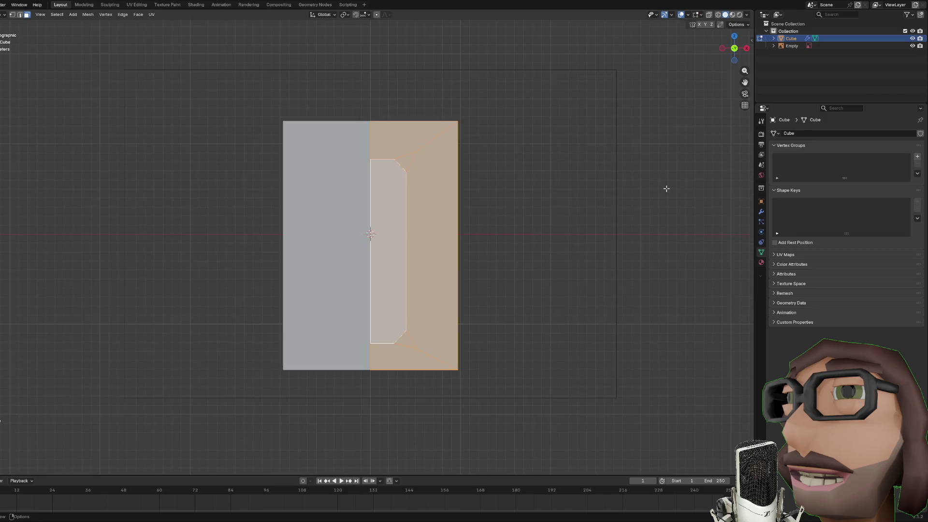
left_click(792, 46)
left_click(761, 262)
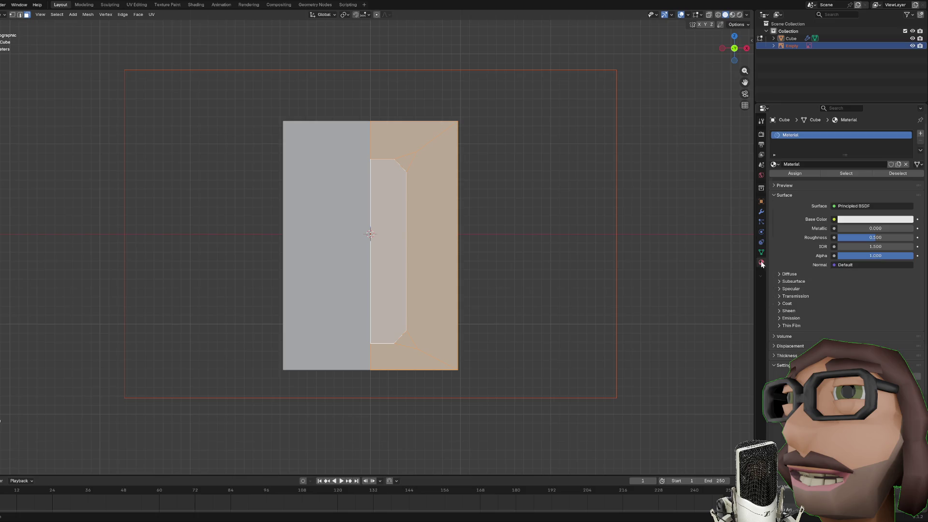
Step: Fade the reference photo in faintly to about 0.053 opacity and reselect the breaker box
key("Tab")
left_click(553, 221)
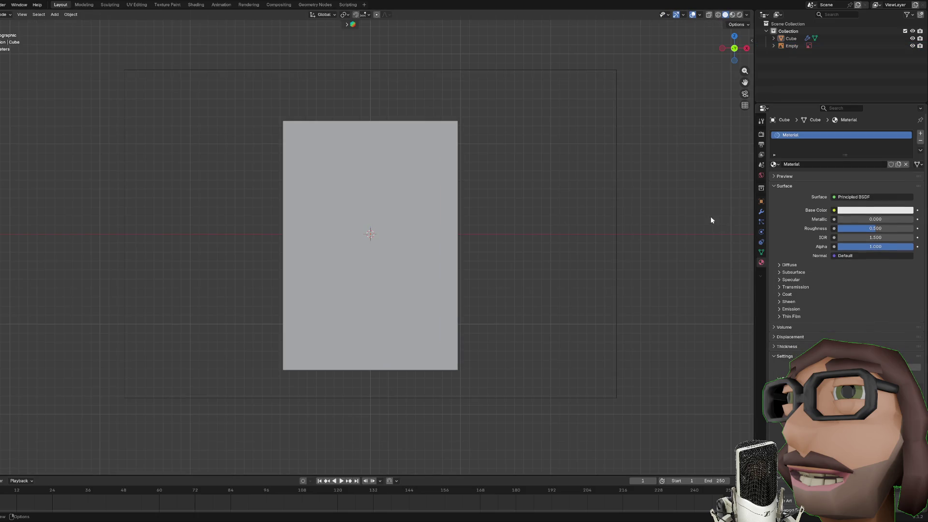
left_click(614, 123)
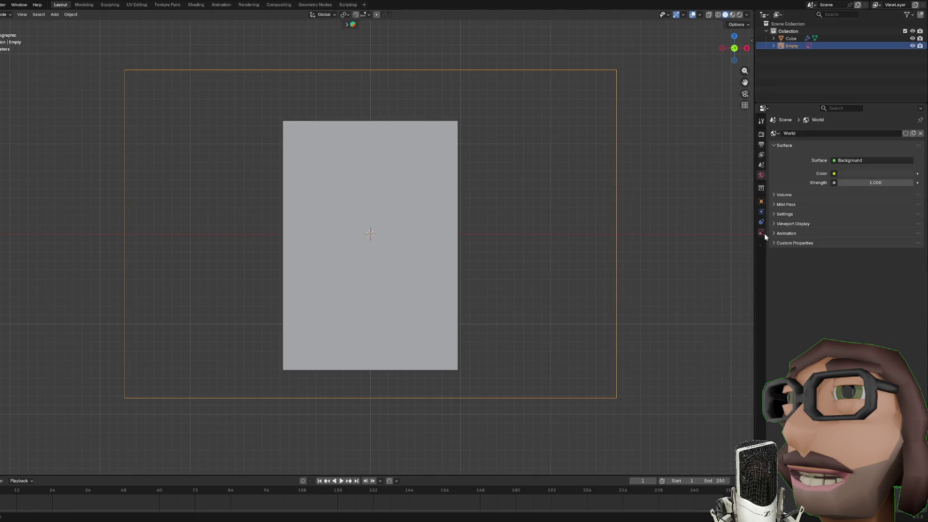
left_click_drag(850, 218, 855, 218)
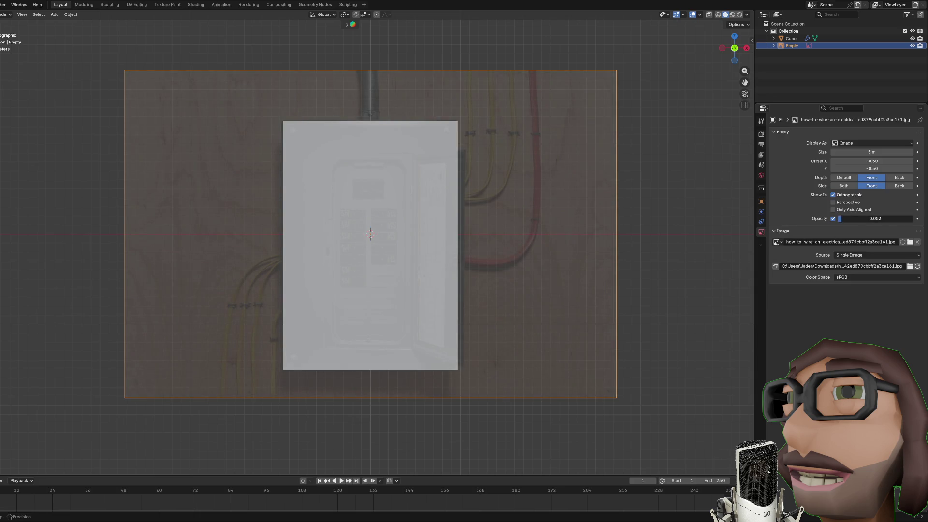
left_click(431, 195)
Step: Extrude the breaker box's selected edges along Y from the side view to deepen the body
key("Tab")
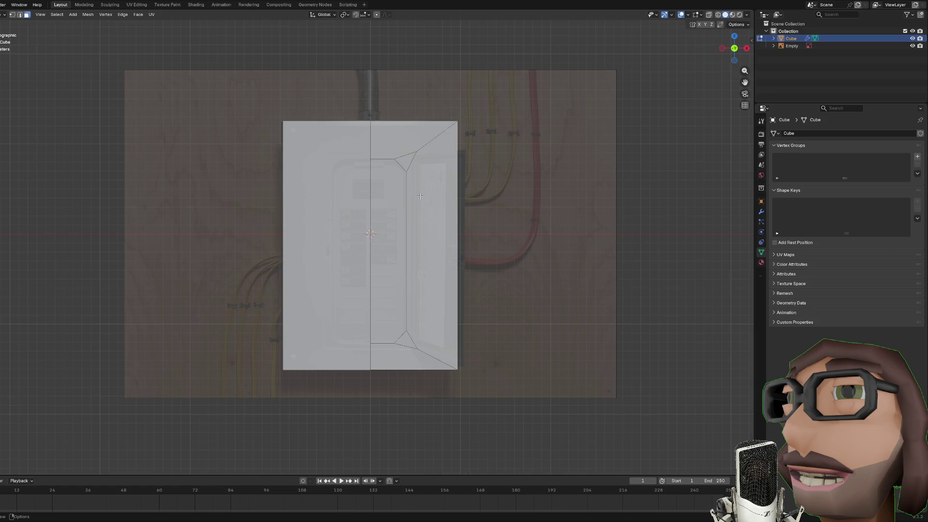
key("2")
mouse_move(410, 193)
left_mouse_down()
mouse_move(466, 194)
mouse_move(464, 205)
left_mouse_up()
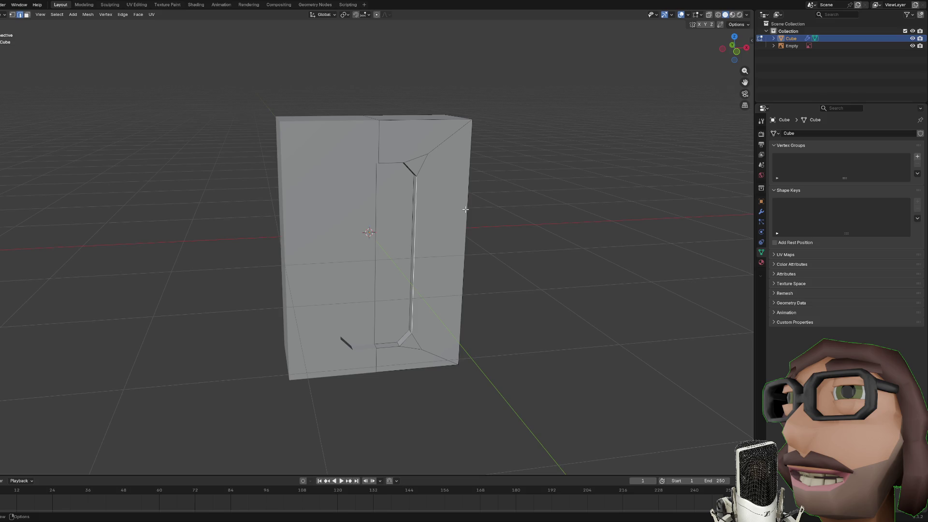
key("KP_3")
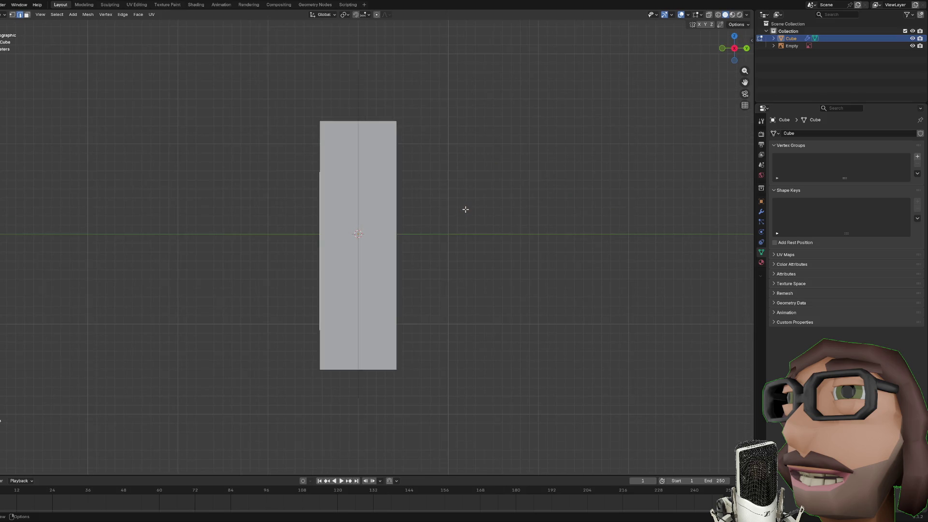
key("e")
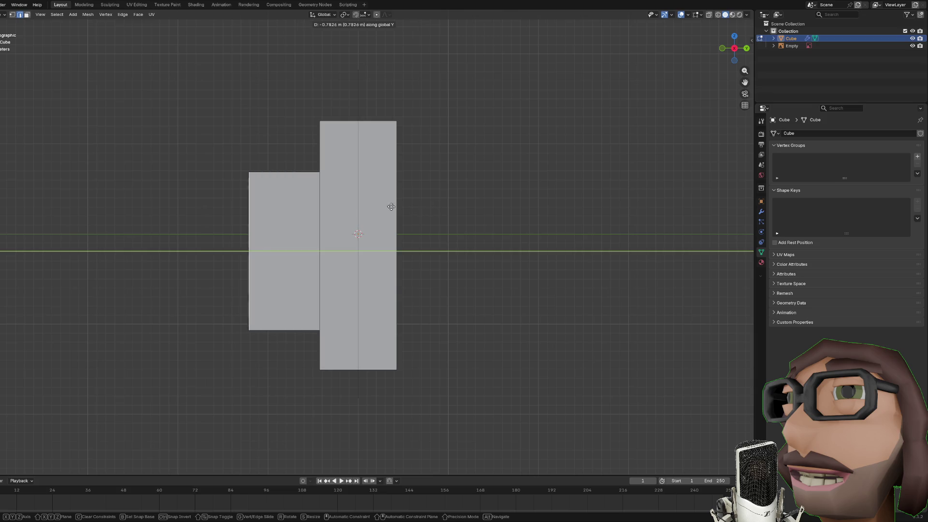
left_click(353, 204)
mouse_move(353, 205)
left_mouse_down()
mouse_move(527, 208)
mouse_move(428, 216)
left_mouse_up()
key("Tab")
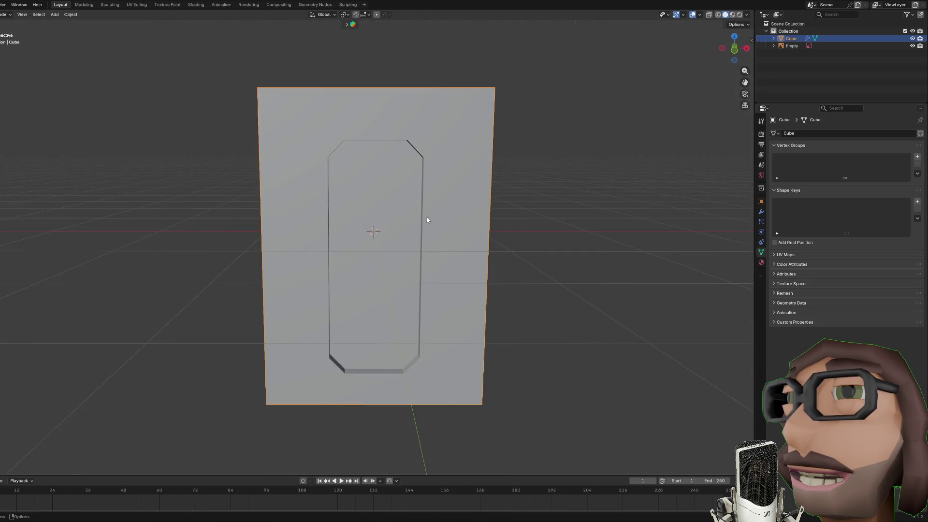
key("KP_1")
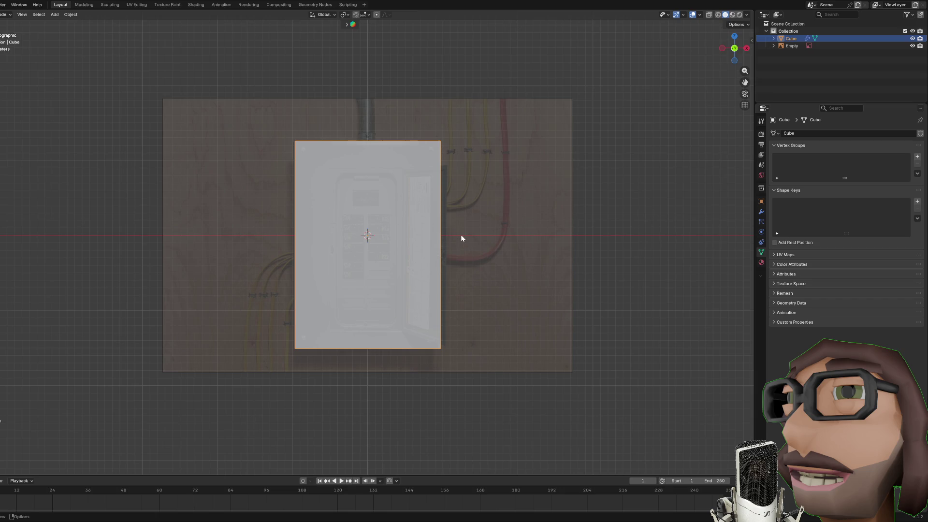
left_click_drag(461, 238, 462, 263)
key("shift+a")
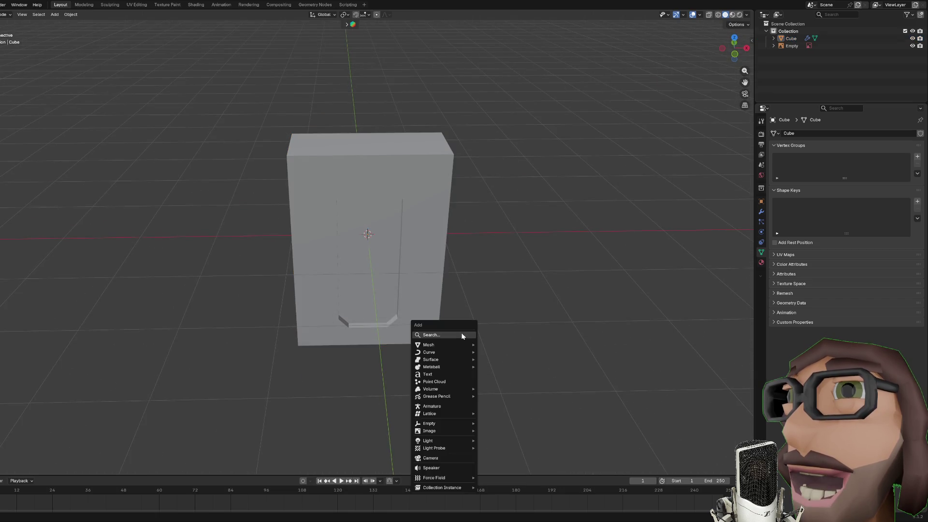
Step: Add a plane and rotate it 90° about Y so it stands upright
mouse_move(455, 344)
left_click(504, 344)
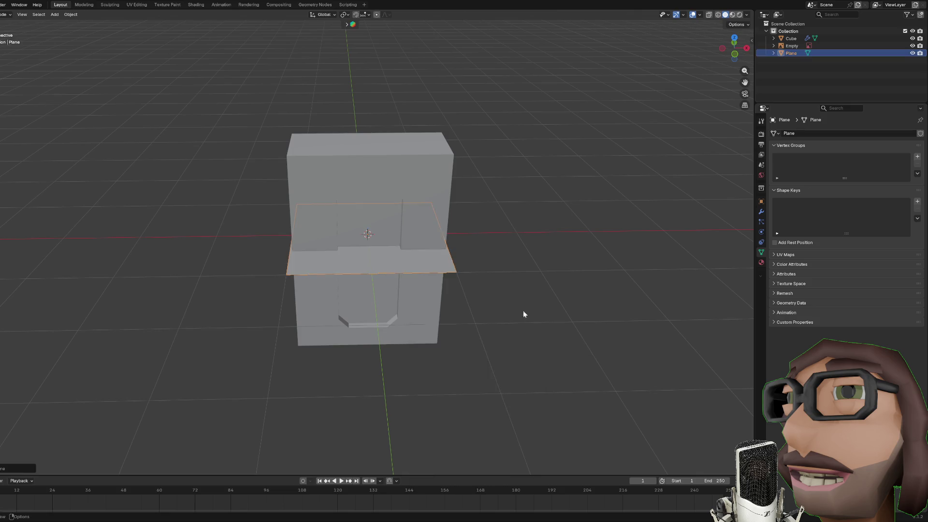
left_click_drag(523, 314, 499, 296)
key("Tab")
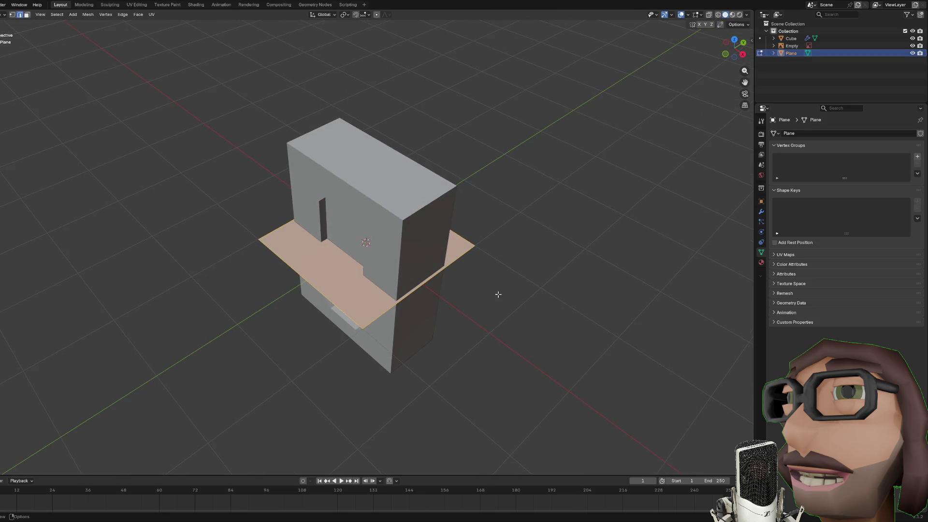
type("ry")
type("90")
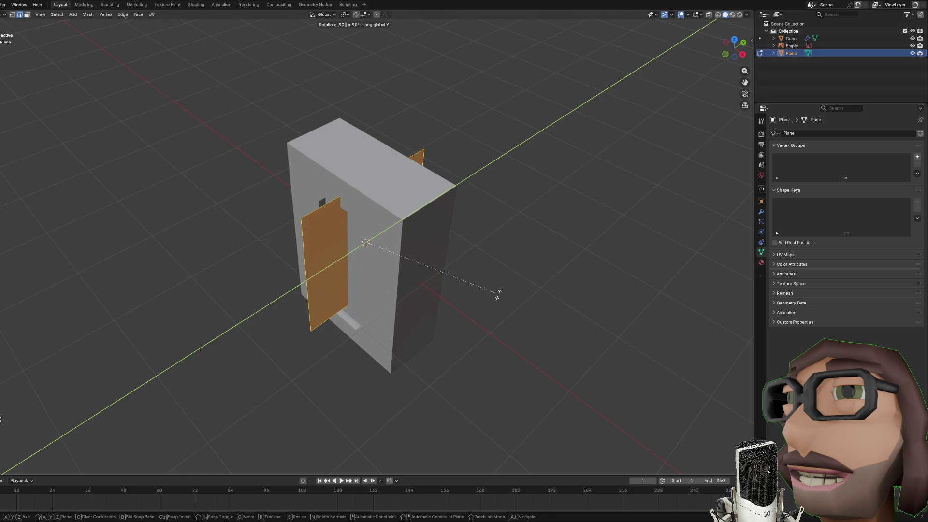
key("Return")
key("KP_1")
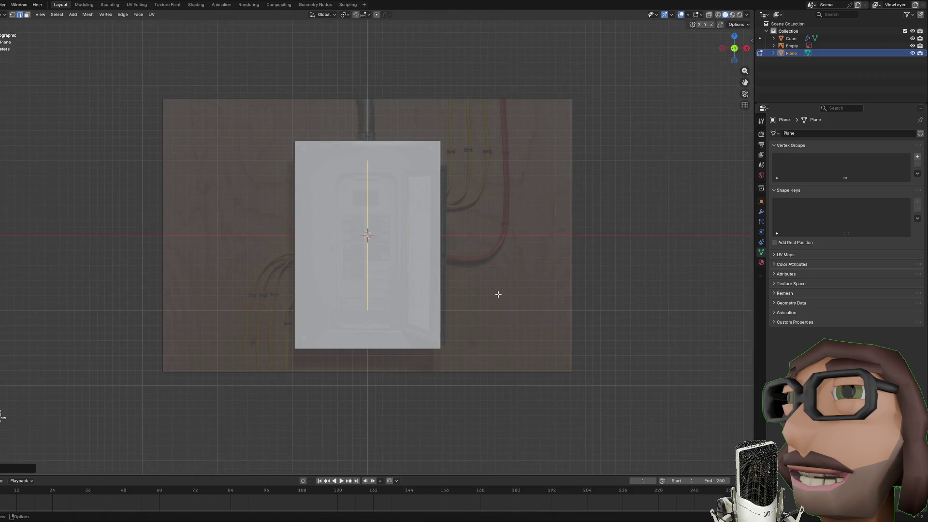
mouse_move(544, 295)
left_mouse_down()
mouse_move(498, 256)
mouse_move(522, 282)
left_mouse_up()
key("KP_1")
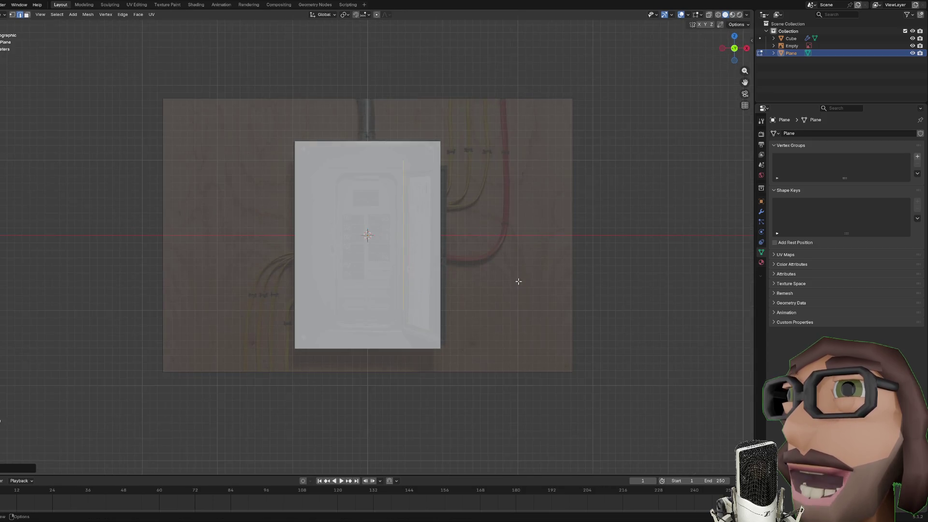
Step: Move the selected edge vertically along Z and return to Object Mode
key("g")
key("z")
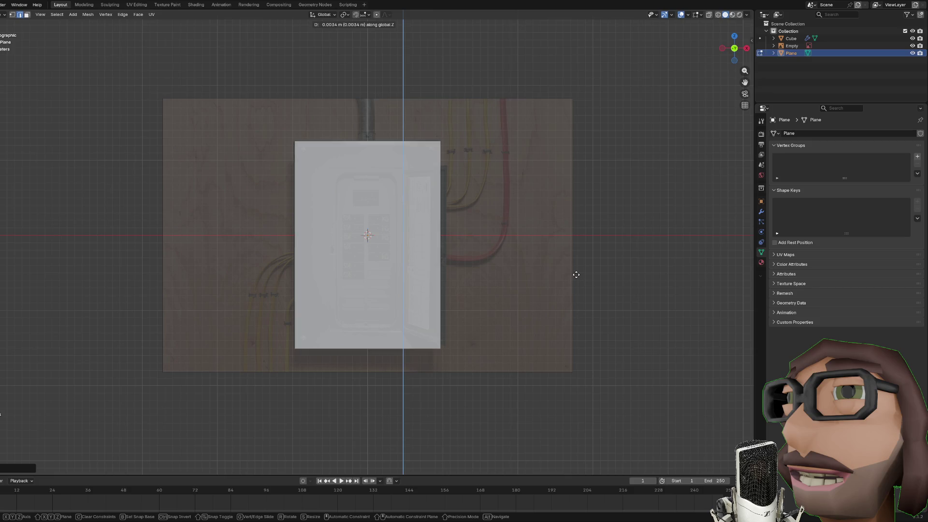
left_click(580, 274)
mouse_move(580, 273)
left_mouse_down()
mouse_move(576, 290)
mouse_move(599, 293)
left_mouse_up()
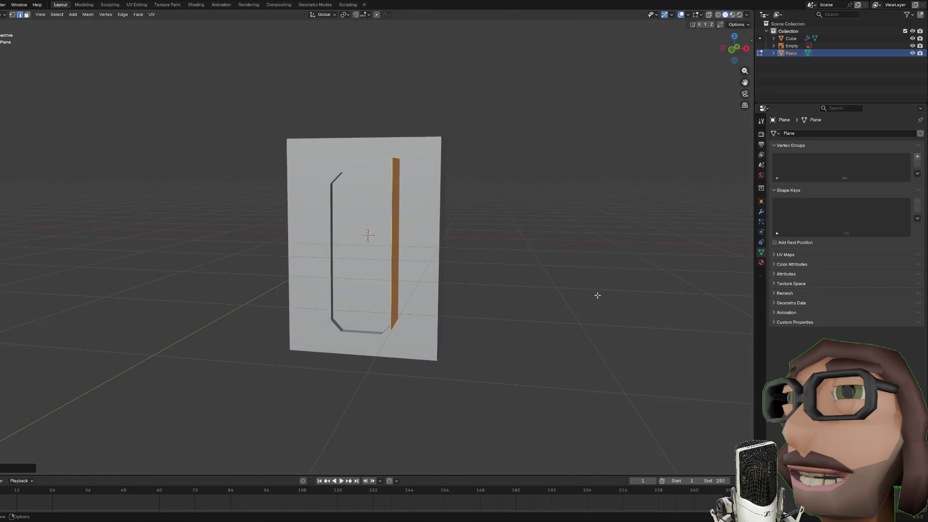
key("Tab")
left_click(791, 39)
left_click(793, 46)
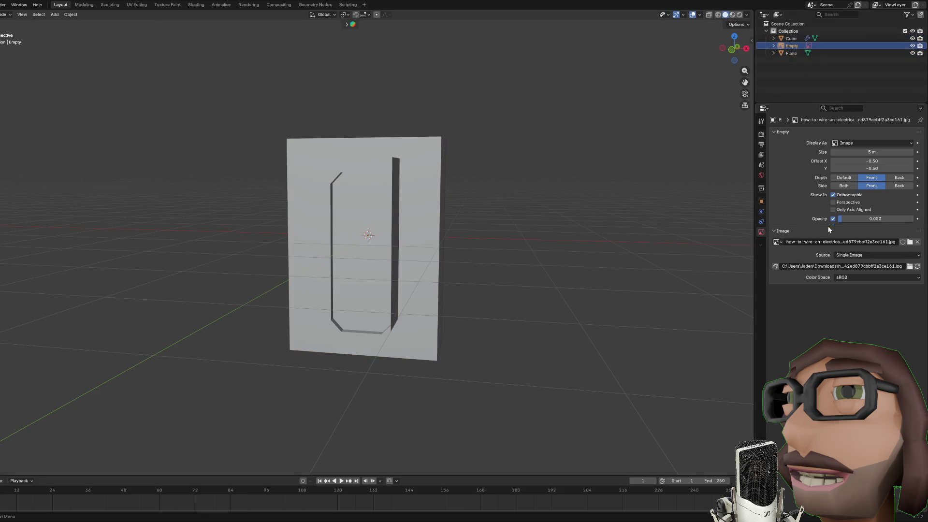
Step: Enable the reference photo's Show In Perspective option
left_click(833, 202)
left_click_drag(622, 220, 603, 222)
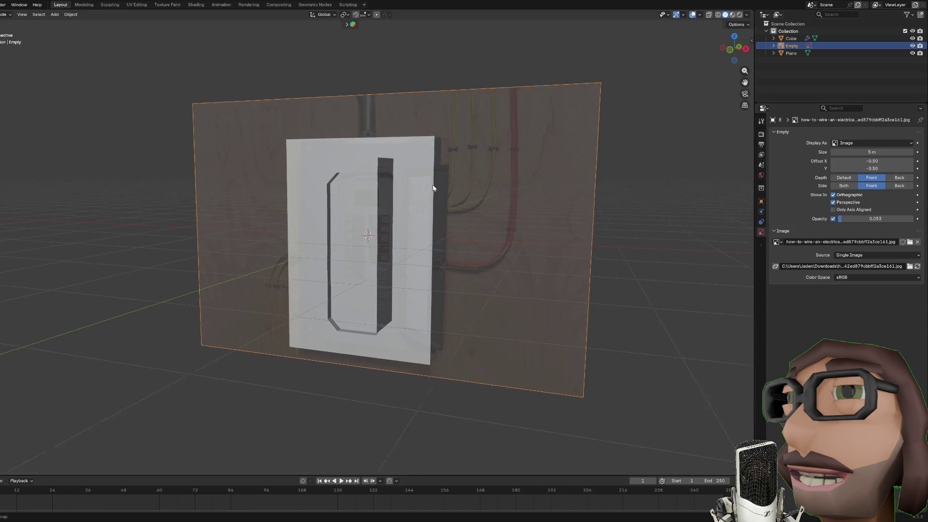
left_click_drag(435, 186, 489, 188)
Step: Lower the door plane along Z to line it up with the photo's door
left_click(433, 196)
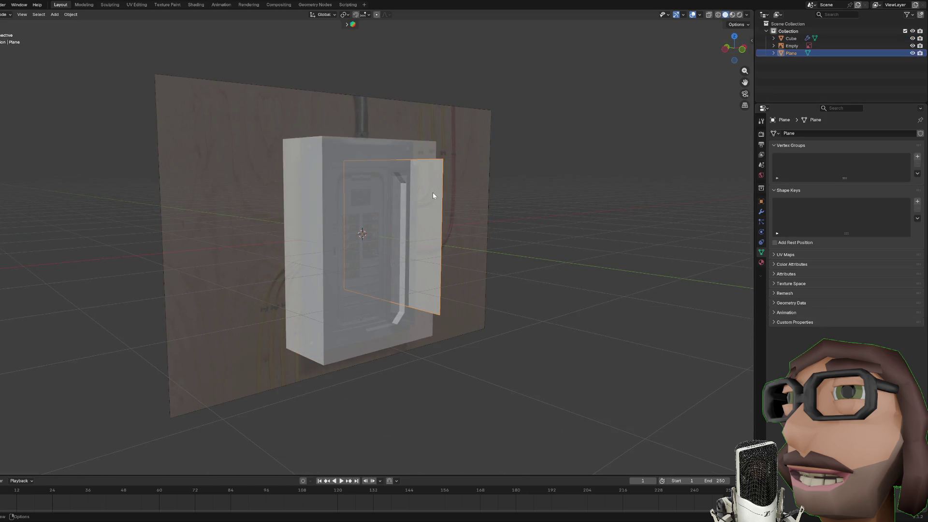
key("Tab")
key("g")
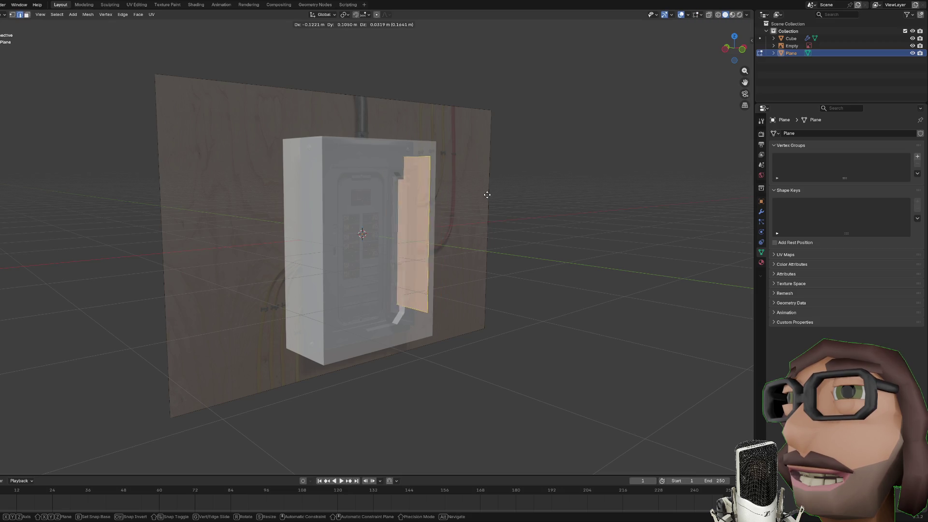
key("z")
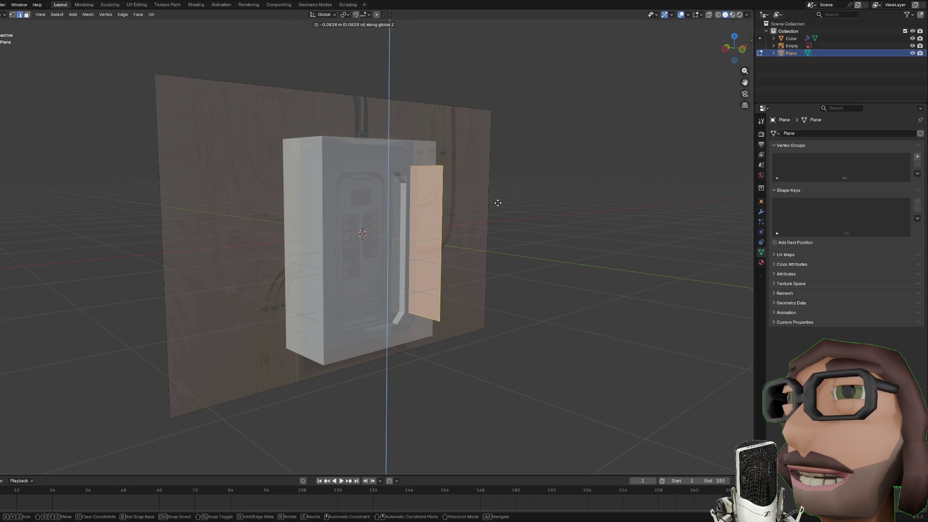
left_click(497, 203)
left_click(454, 314)
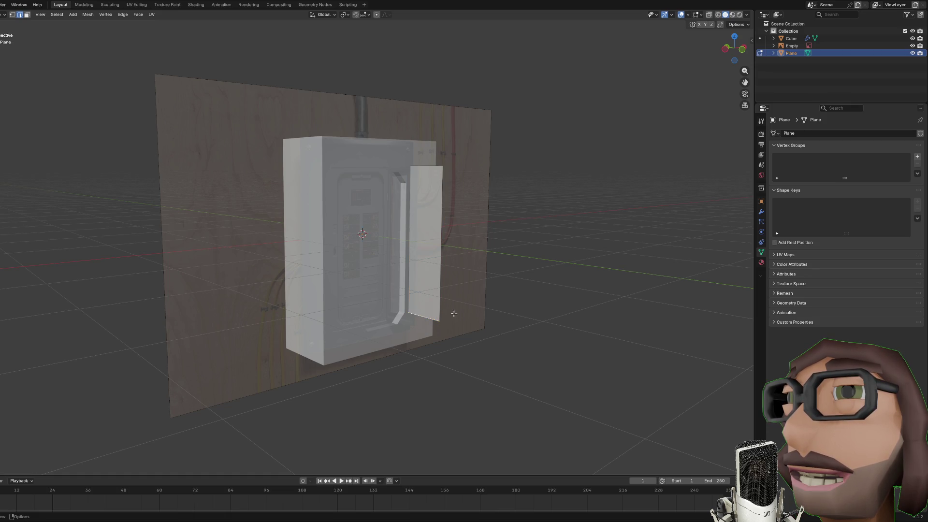
key("g")
key("z")
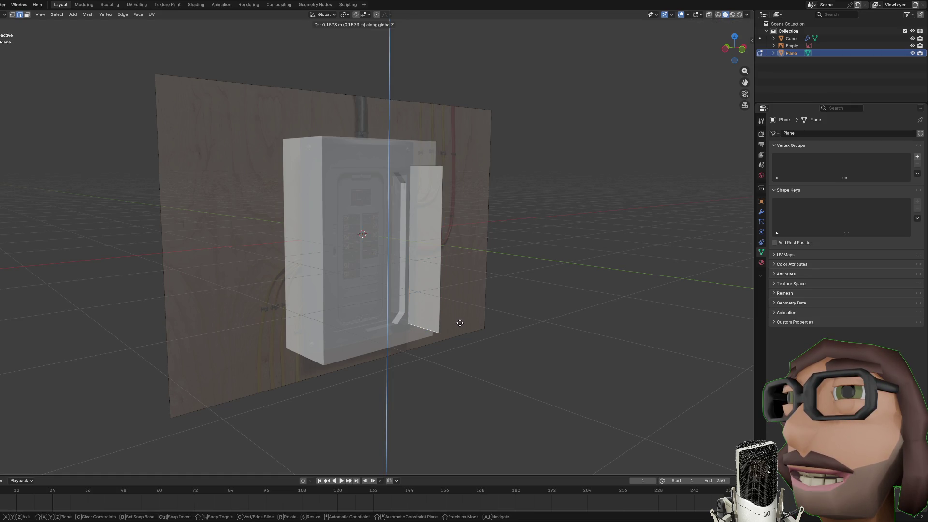
left_click(498, 314)
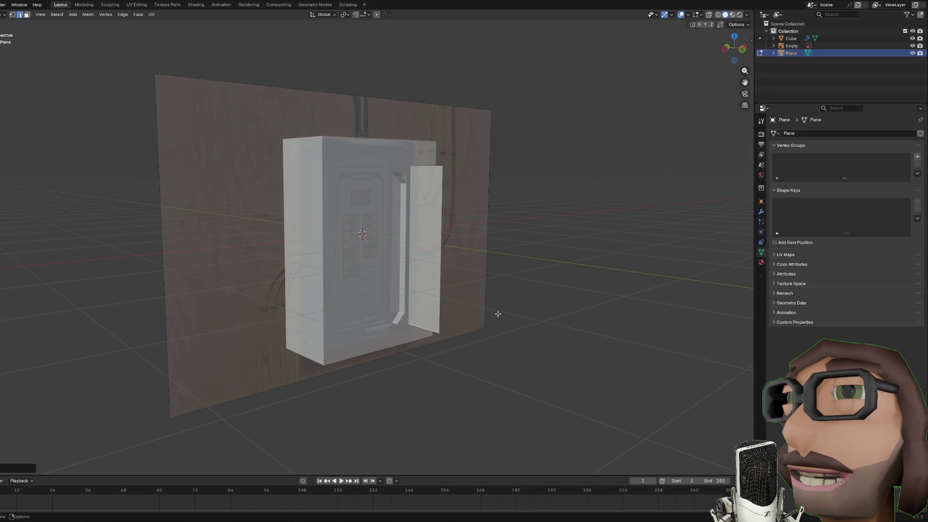
Step: Move the door face about 1.44 m along Y, out beside the breaker box
key("3")
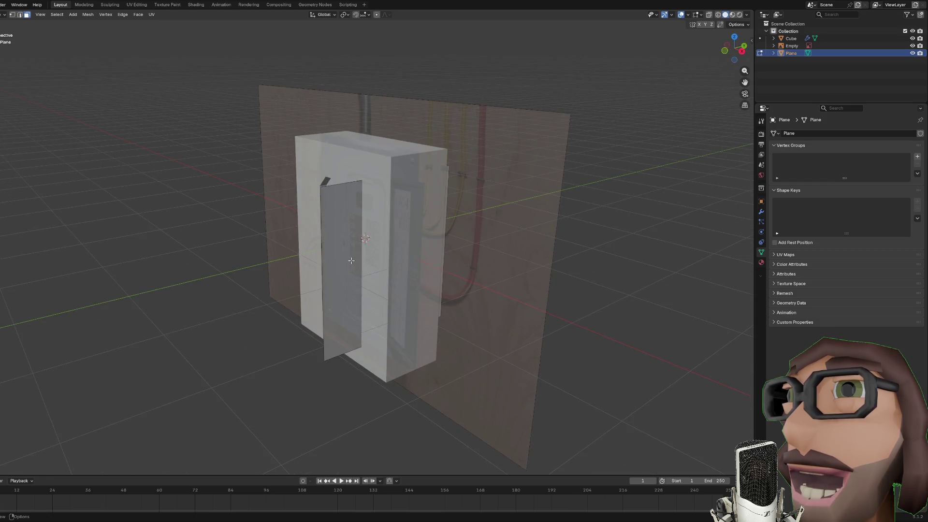
key("g")
key("y")
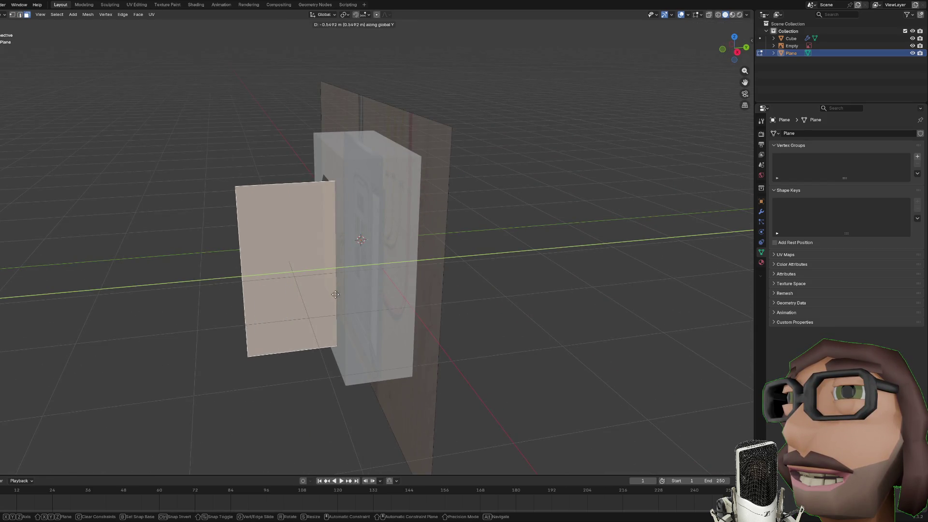
Step: Set the door face in place beside the box and scale it along Z
left_click(265, 293)
mouse_move(265, 293)
left_mouse_down()
mouse_move(529, 269)
mouse_move(513, 261)
left_mouse_up()
key("2")
key("alt+a")
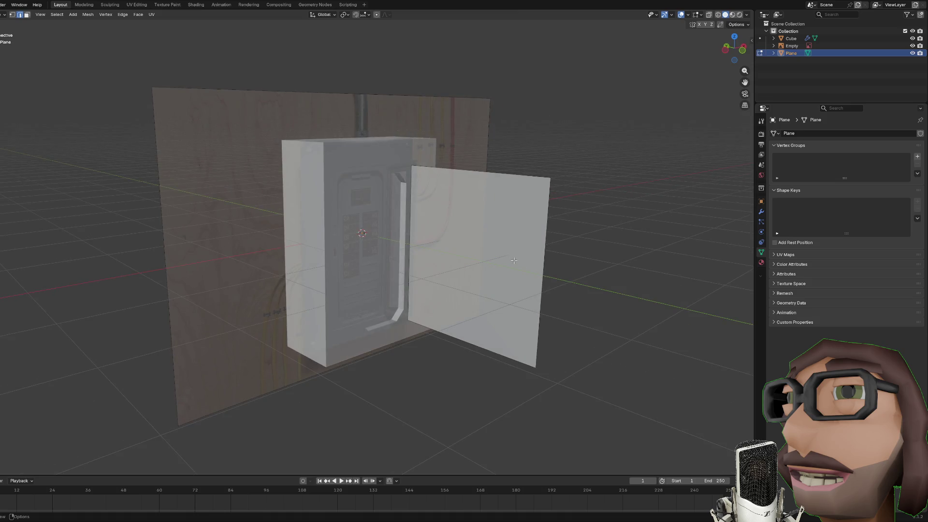
key("3")
left_click(513, 261)
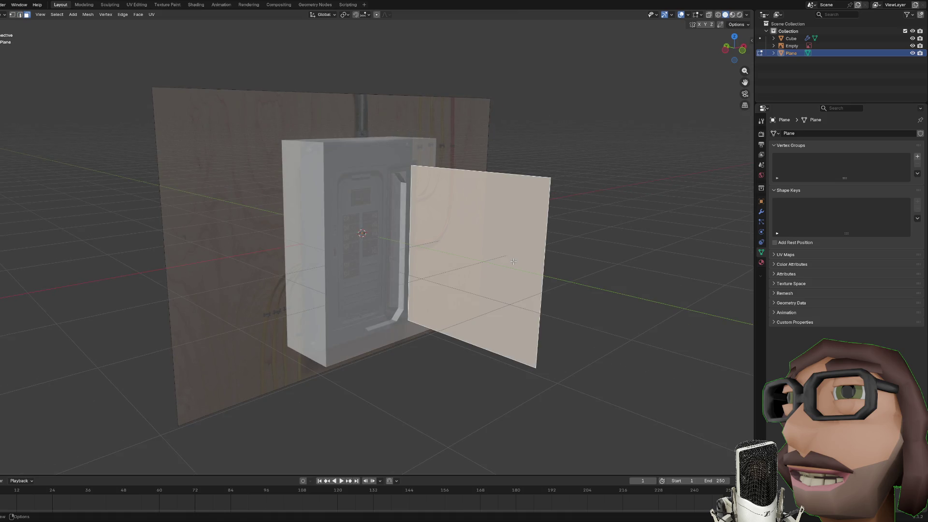
key("s")
key("z")
key("z")
key("z")
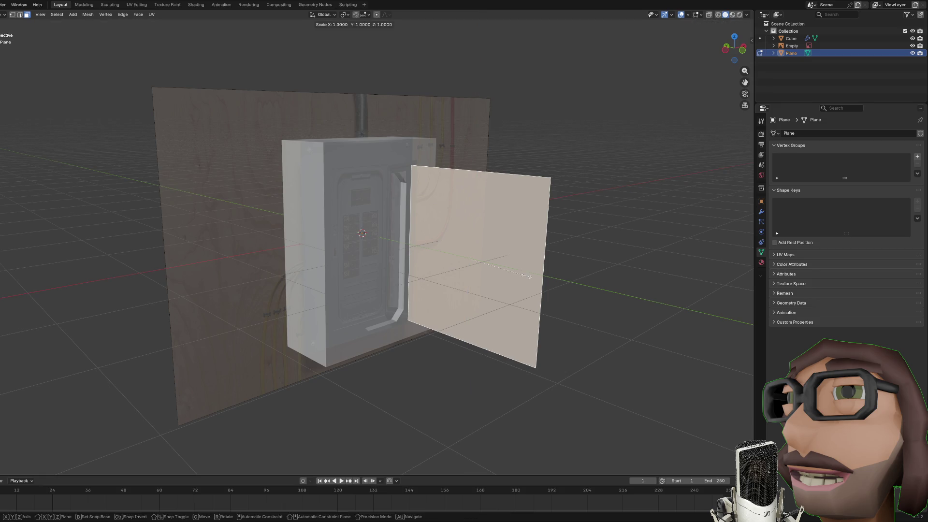
key("z")
left_click(531, 273)
Step: Slide the door's outer edge inward along X to narrow it, back in Object Mode
left_click(581, 288)
key("Tab")
key("s")
key("x")
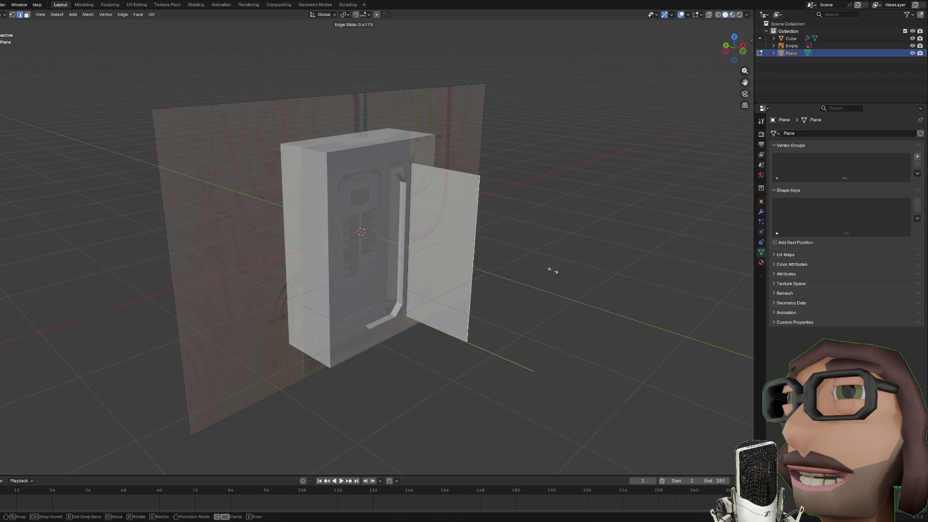
left_click(529, 262)
key("Tab")
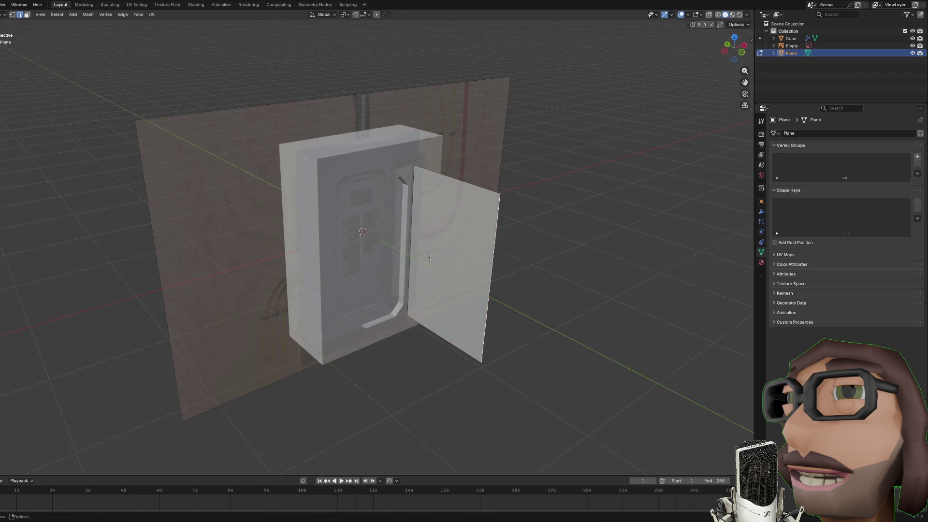
key("Tab")
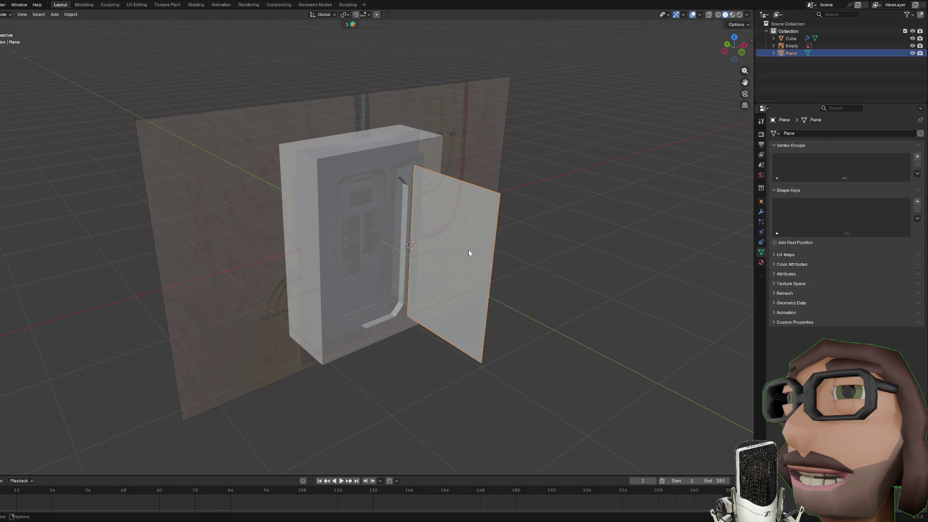
Step: Set the door plane's origin to the 3D cursor via an F3 search for 'origin'
key("F3")
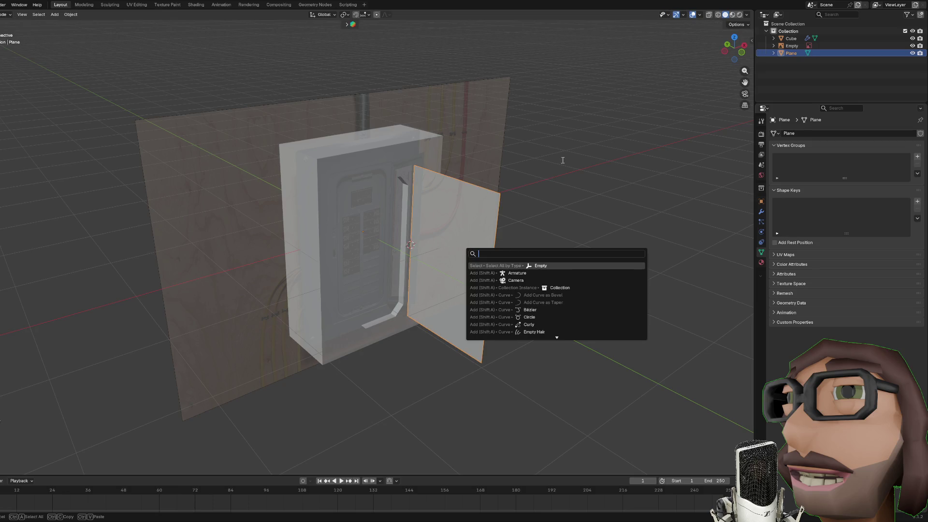
key("Escape")
key("F3")
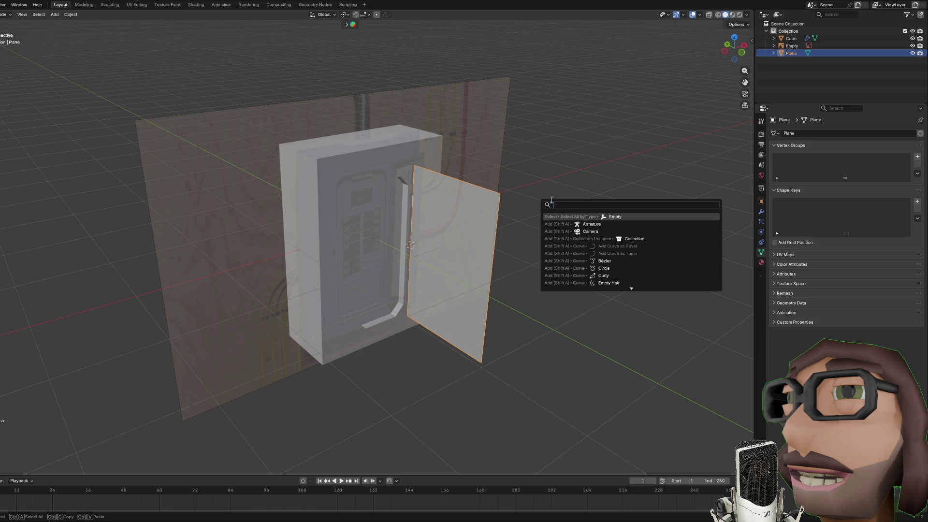
key("Escape")
key("F3")
key("Escape")
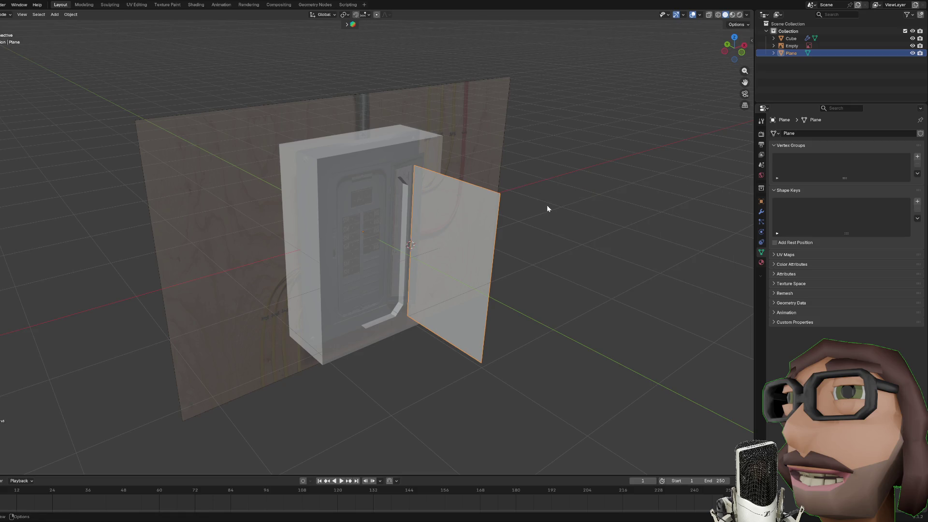
key("F3")
type("o")
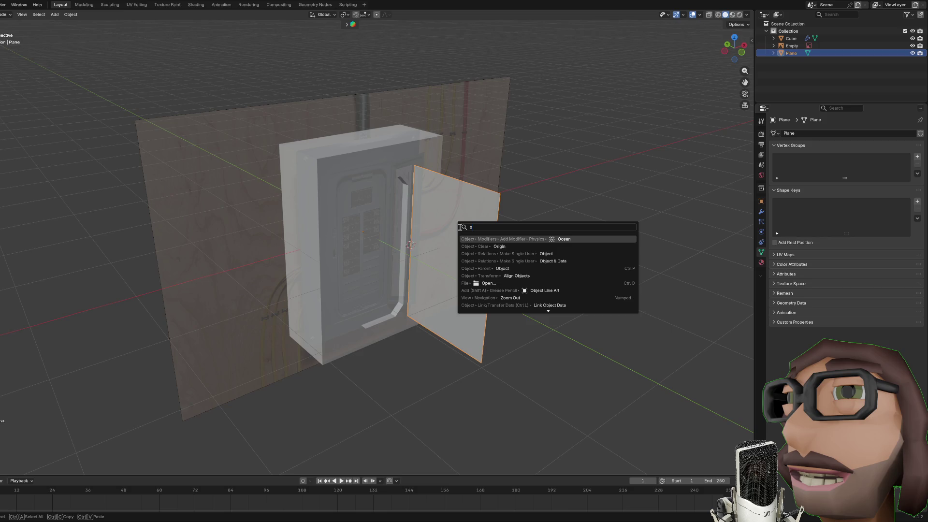
type("rigin")
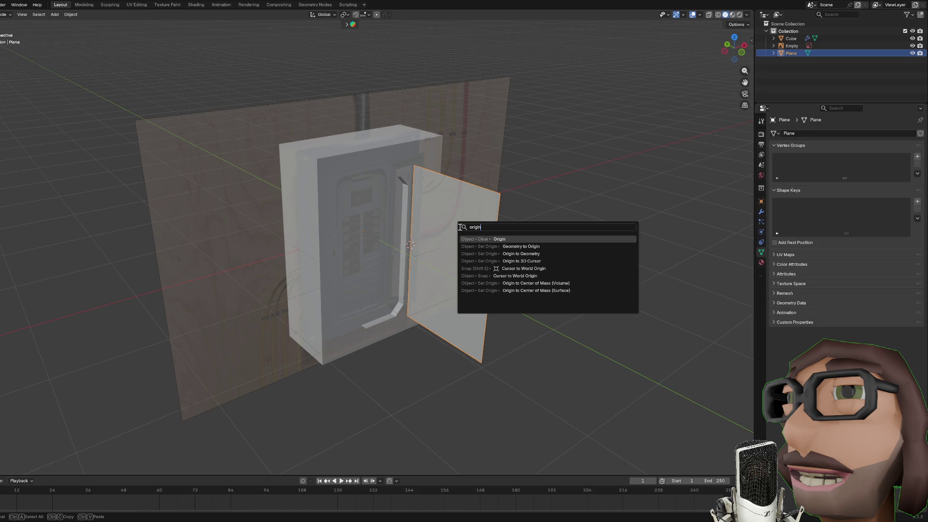
left_click(549, 261)
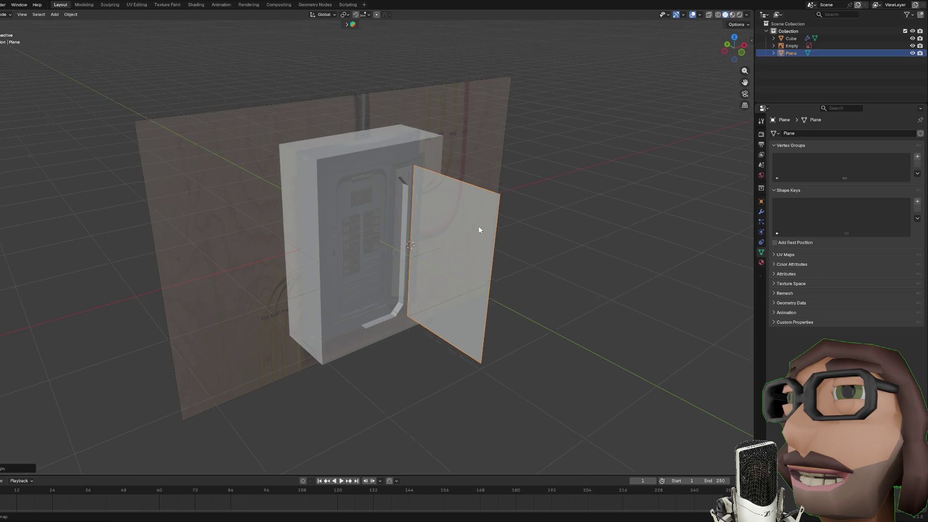
left_click_drag(513, 225, 569, 253)
key("r")
key("z")
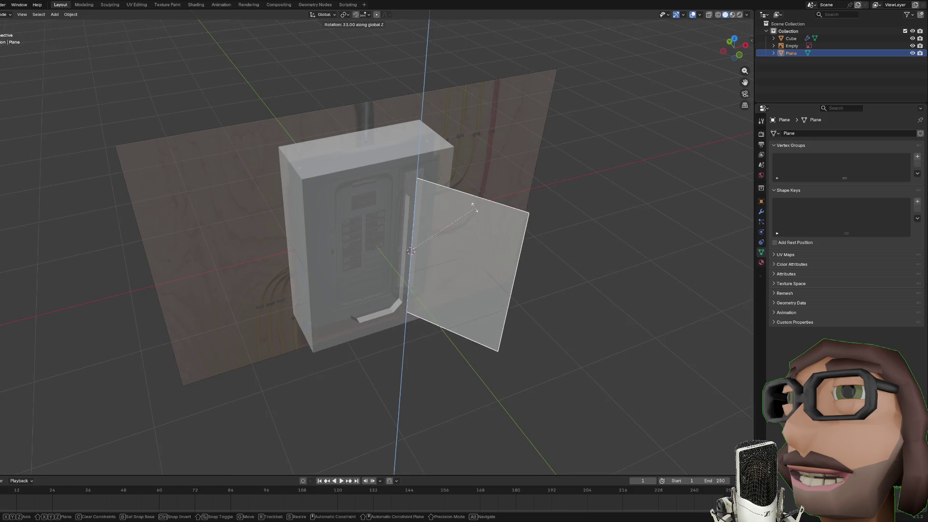
Step: Rotate the door about Z at its hinge, refining the angle until it swings open
left_click(475, 216)
mouse_move(475, 216)
left_mouse_down()
mouse_move(530, 236)
mouse_move(537, 259)
left_mouse_up()
key("r")
key("z")
left_click(528, 187)
mouse_move(528, 187)
left_mouse_down()
mouse_move(503, 237)
mouse_move(479, 191)
mouse_move(468, 213)
mouse_move(553, 215)
mouse_move(636, 199)
left_mouse_up()
key("Tab")
key("Tab")
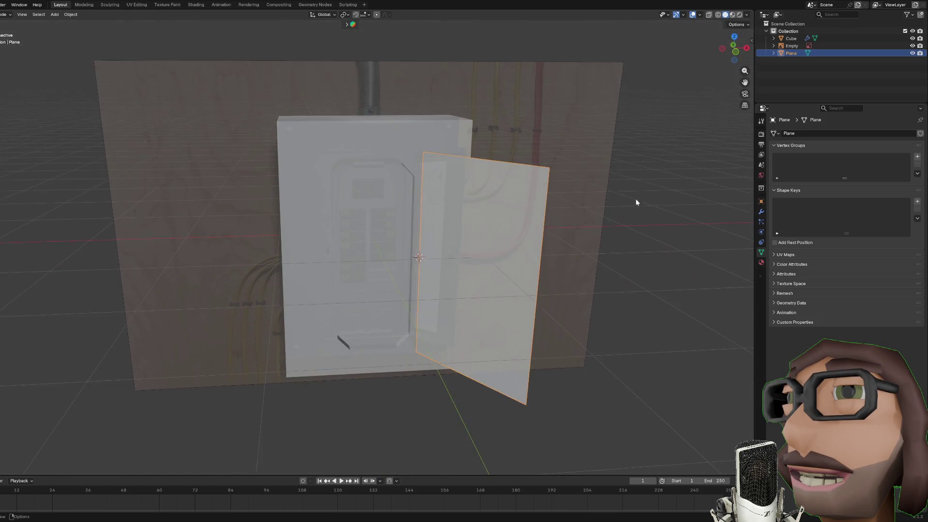
Step: Add a Solidify modifier to the door plane and set its thickness to 0.035 m
left_click(760, 211)
left_click(812, 131)
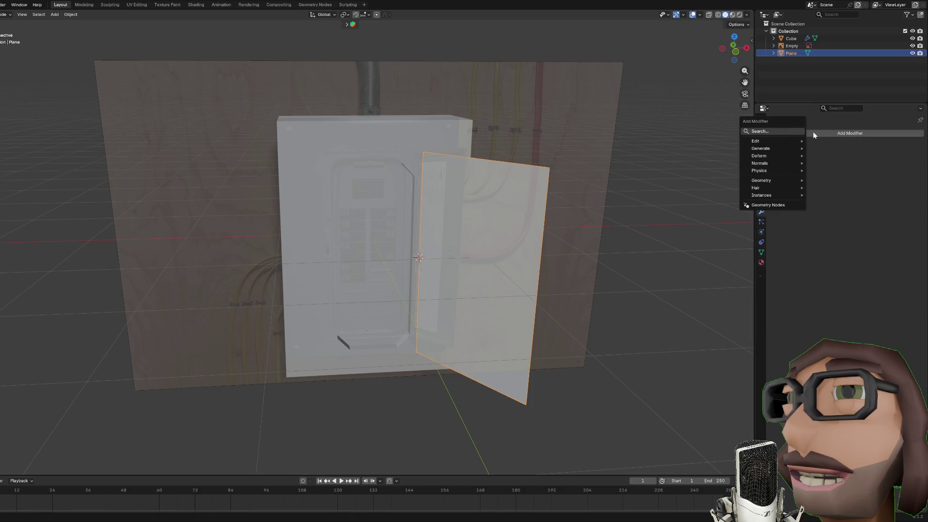
type("sol")
key("Return")
mouse_move(716, 193)
left_mouse_down()
mouse_move(657, 231)
mouse_move(663, 215)
left_mouse_up()
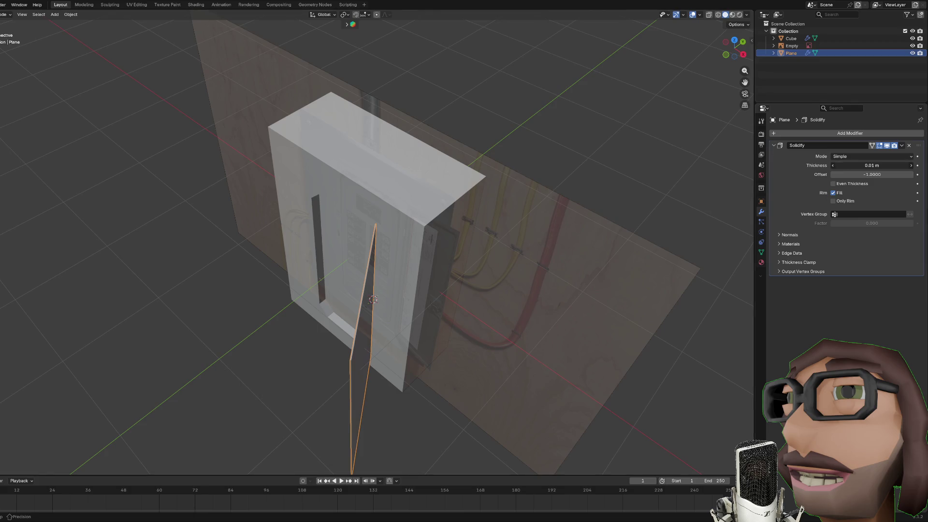
left_click_drag(870, 165, 885, 165)
left_click(870, 166)
type("0.02")
key("Return")
left_click(894, 165)
type(".0")
key("Return")
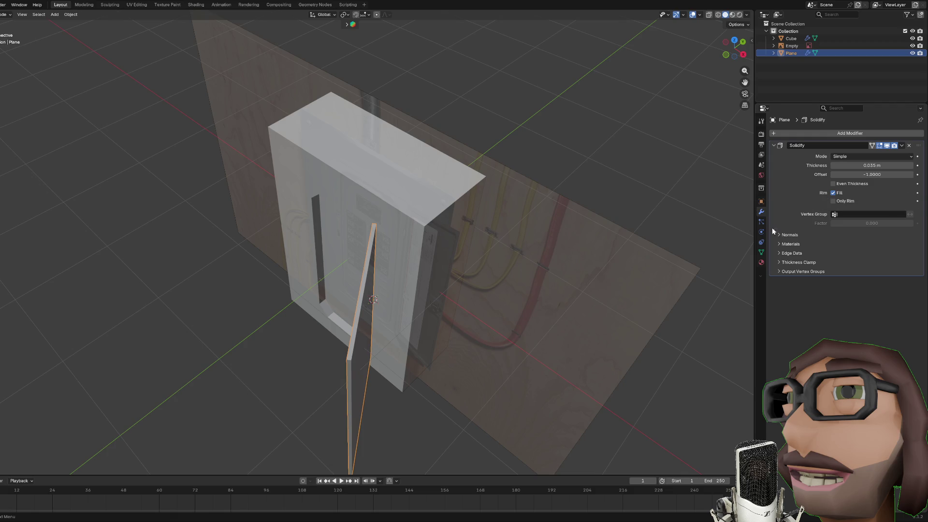
Step: View the panel from the front in Edit Mode and level the view against the reference image
key("KP_1")
key("Tab")
key("Tab")
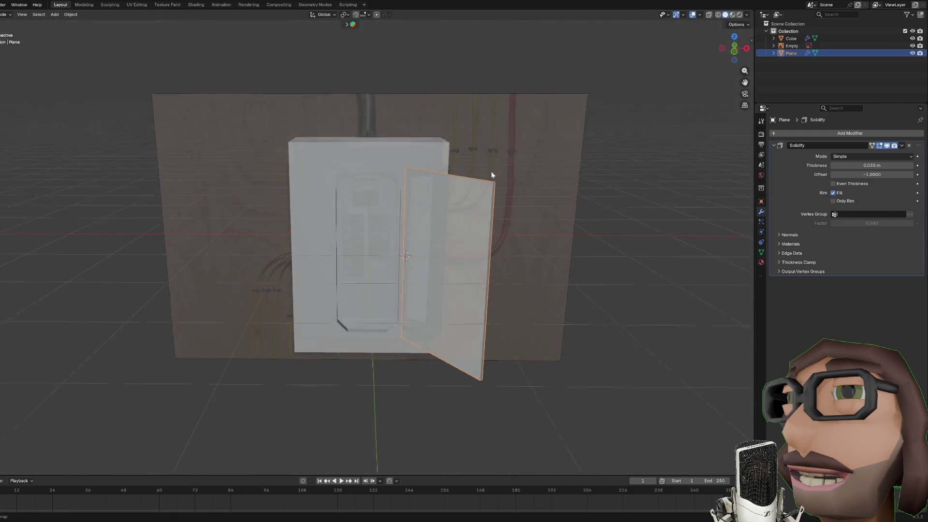
left_click(486, 161)
mouse_move(553, 175)
left_mouse_down()
mouse_move(445, 202)
mouse_move(612, 165)
left_mouse_up()
left_click(607, 188)
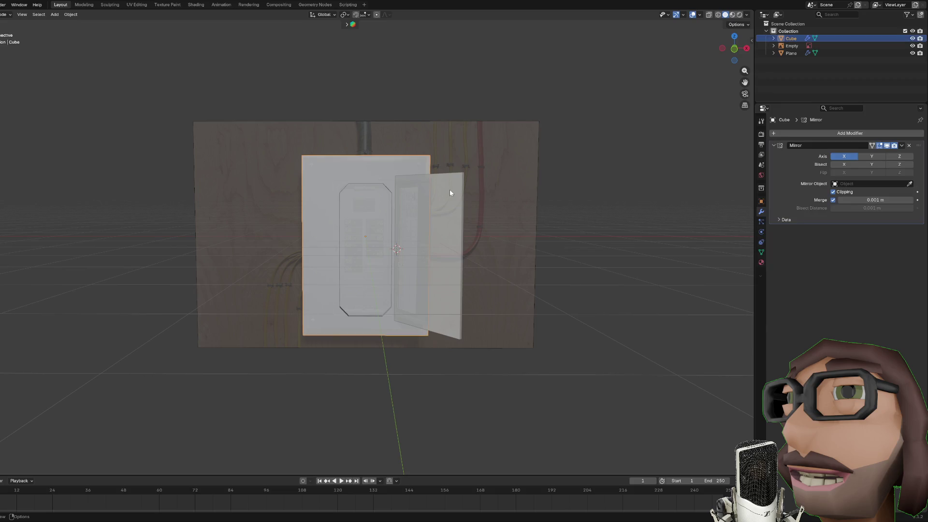
Step: Select the reference image, switch to front view and save the file as breaker.blend
left_click(488, 162)
key("KP_1")
scroll(503, 176, "up", 1)
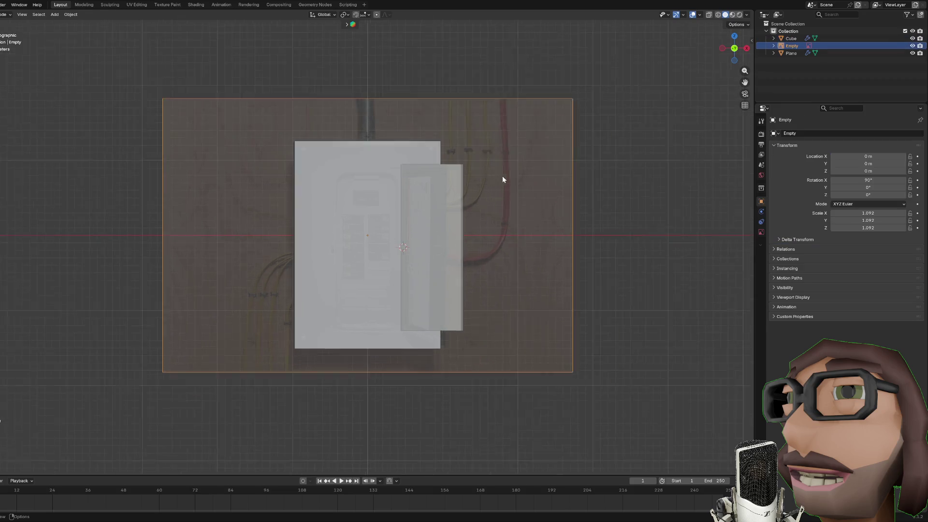
key("ctrl")
key("ctrl+s")
Step: Orbit around the panel to inspect it and bring up the reference image's display settings
mouse_move(629, 242)
left_mouse_down()
mouse_move(622, 253)
mouse_move(582, 233)
mouse_move(613, 193)
mouse_move(605, 212)
left_mouse_up()
scroll(582, 233, "up", 3)
scroll(581, 234, "down", 3)
scroll(583, 231, "up", 1)
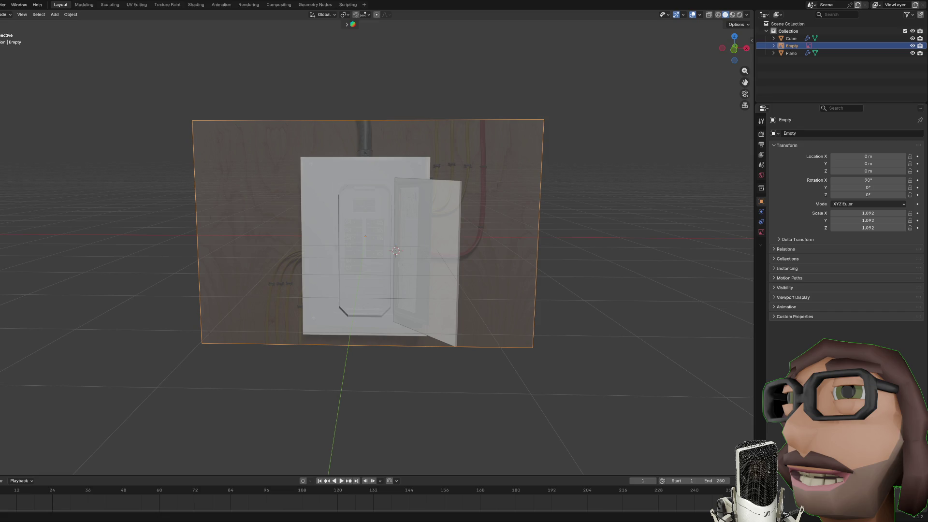
mouse_move(524, 166)
left_mouse_down()
mouse_move(636, 209)
mouse_move(631, 229)
left_mouse_up()
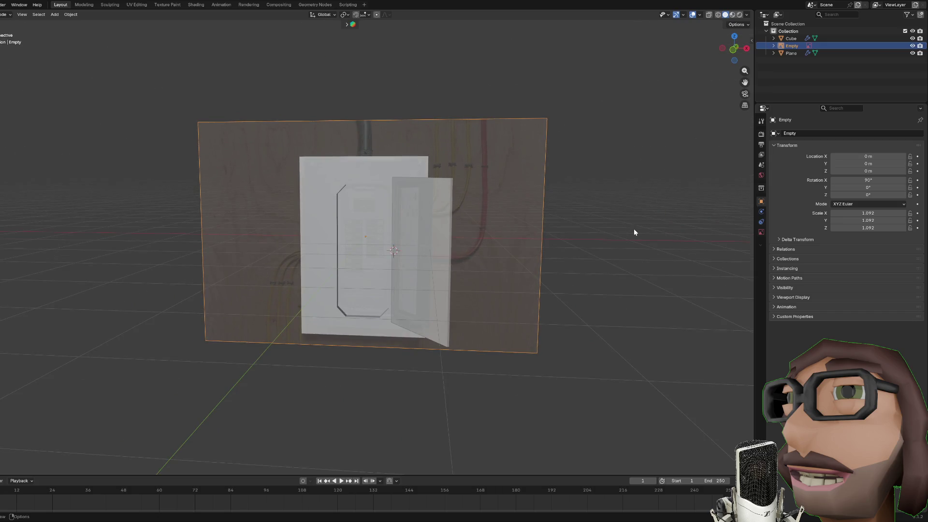
left_click(761, 232)
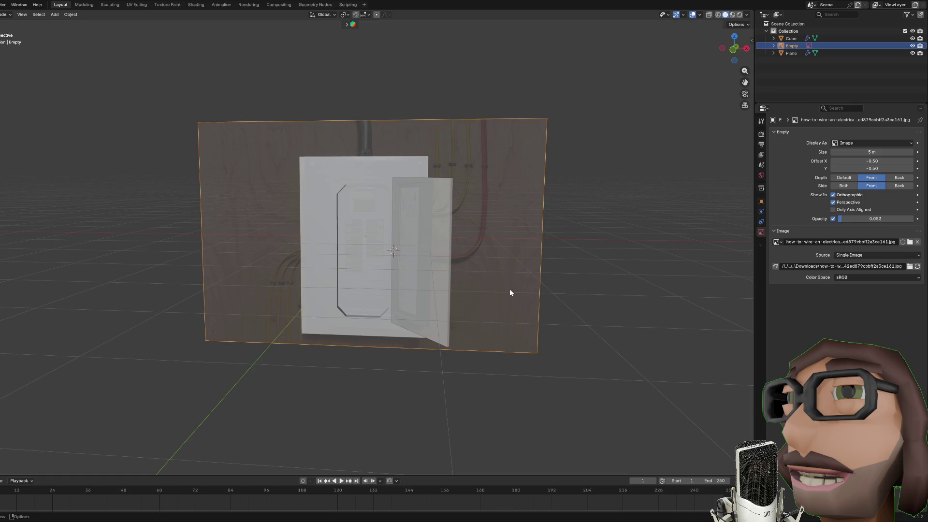
Step: Delete the reference image empty, select the breaker box and switch to the Shading workspace
key("KP_1")
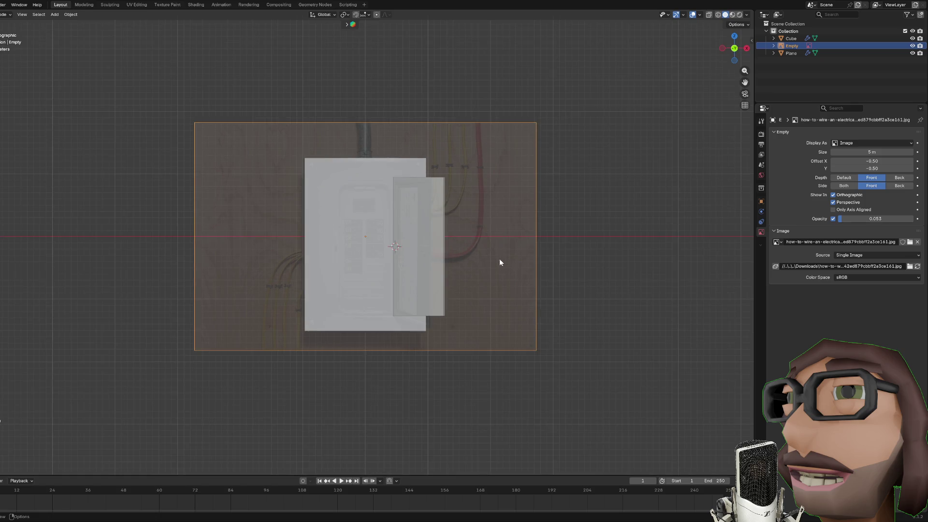
right_click(522, 233)
key("x")
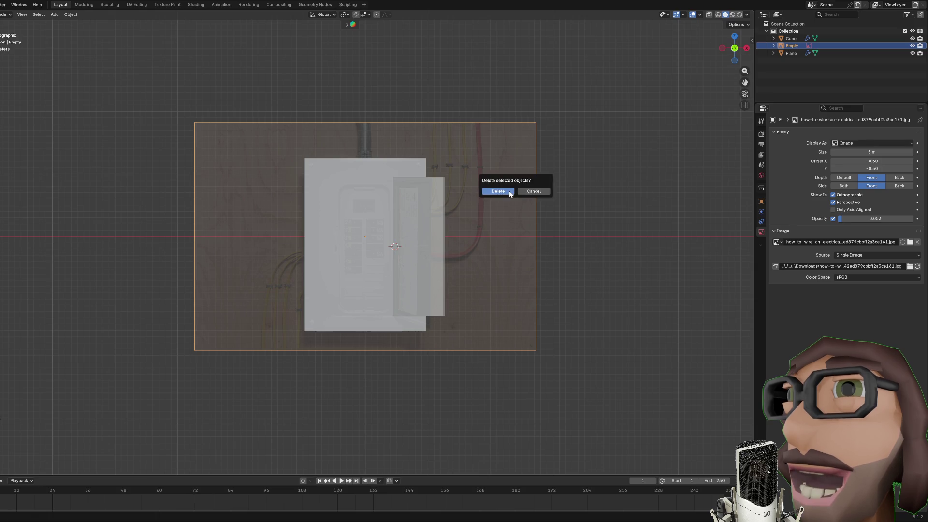
left_click(510, 193)
left_click(379, 198)
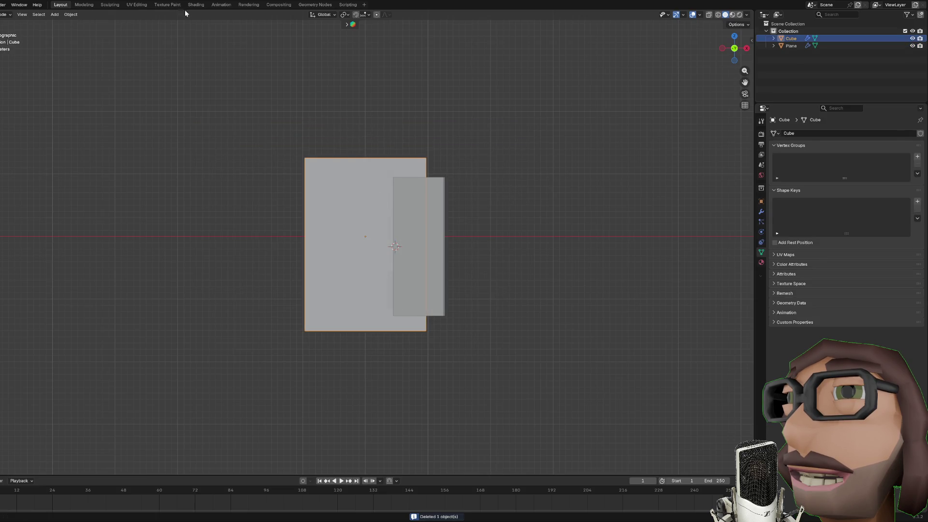
left_click(196, 5)
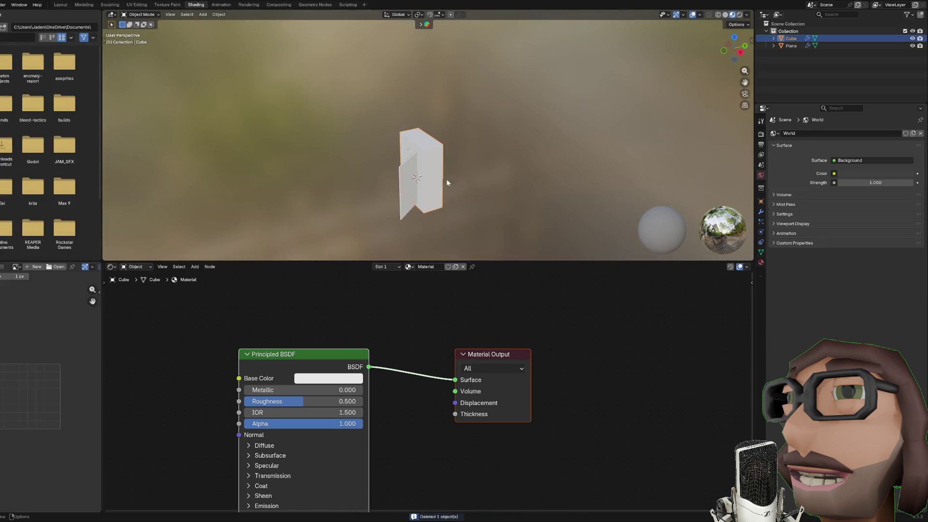
Step: Select the box's narrow middle face in Edit Mode, then return to Object Mode
scroll(466, 180, "up", 3)
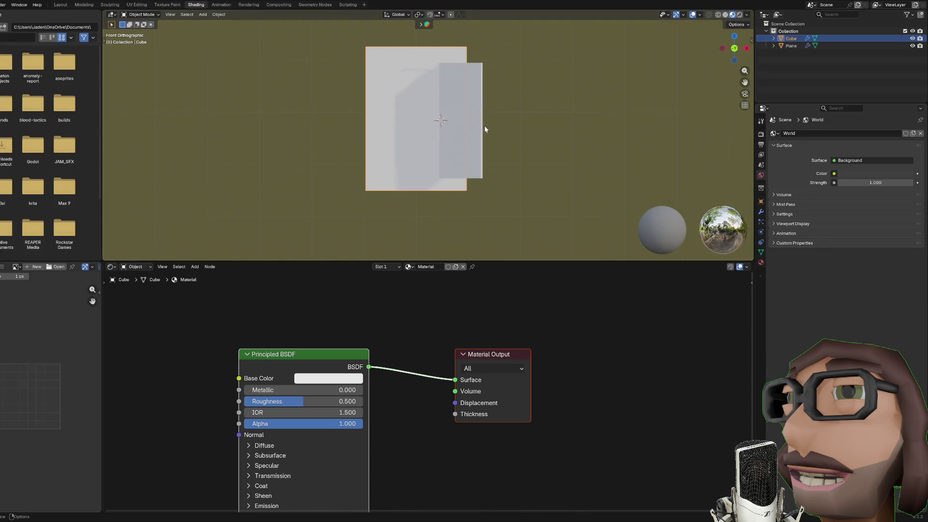
scroll(446, 113, "up", 3)
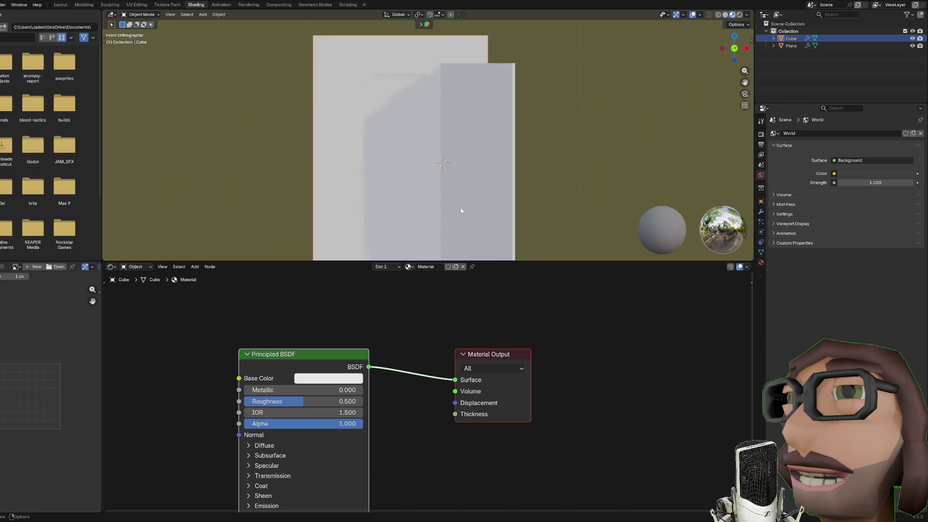
scroll(460, 210, "left", 3)
scroll(468, 296, "down", 3)
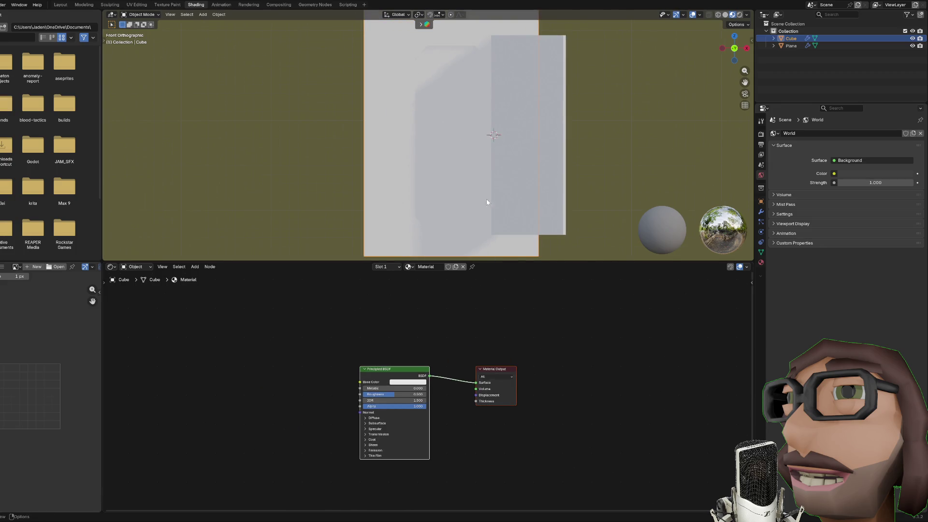
scroll(487, 202, "down", 2)
key("Tab")
left_click(455, 113)
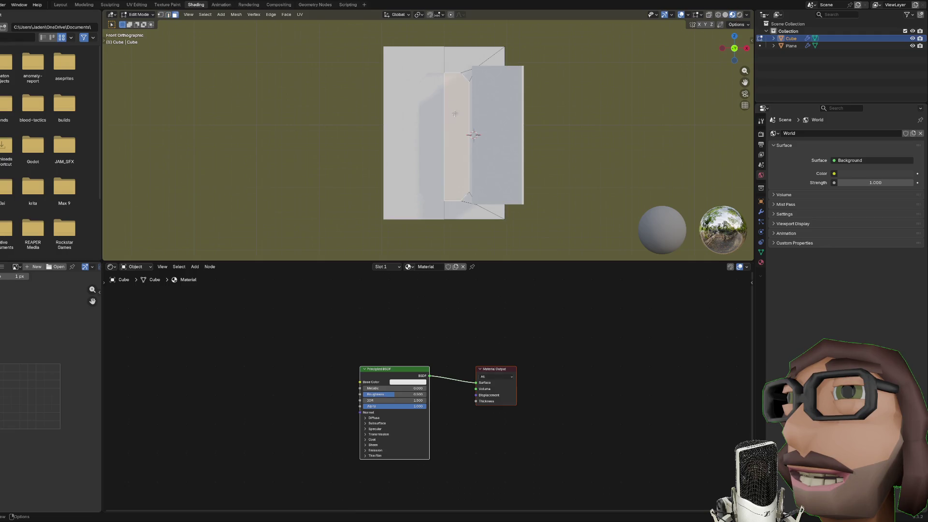
key("Tab")
Step: Delete the Mirror modifier from the box's modifier stack
left_click(761, 211)
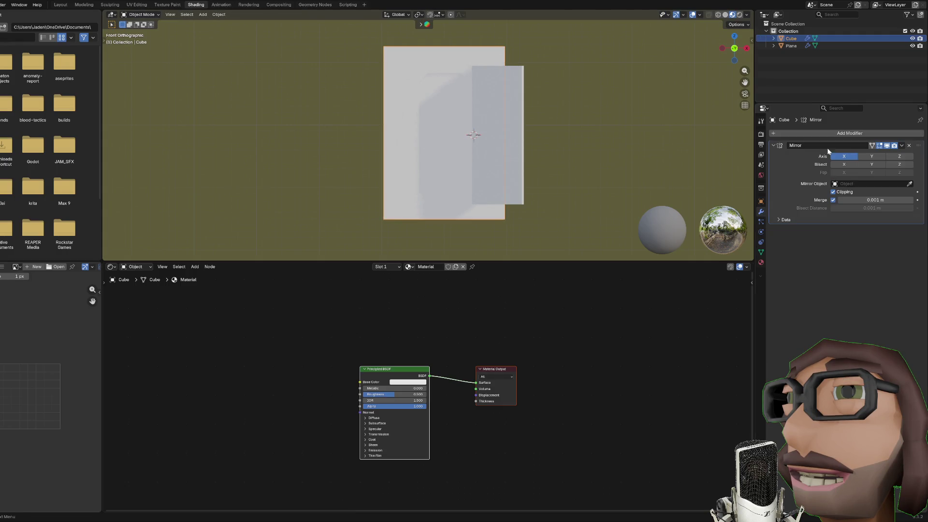
left_click(901, 145)
left_click(870, 157)
key("ctrl+z")
key("ctrl+shift+z")
Step: Select the door plane, then the box, and bring up the box's base colour picker
left_click(511, 129)
left_click(495, 158)
left_click(508, 162)
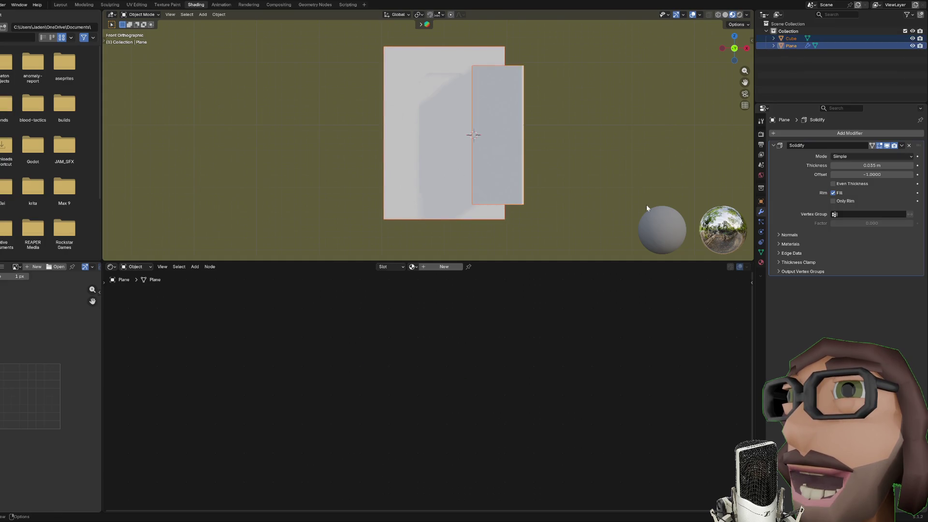
left_click(390, 207)
left_click(402, 382)
Step: Tint the box material's base colour pale cyan and make it partly metallic
mouse_move(442, 295)
left_mouse_down()
mouse_move(442, 319)
mouse_move(443, 296)
left_mouse_up()
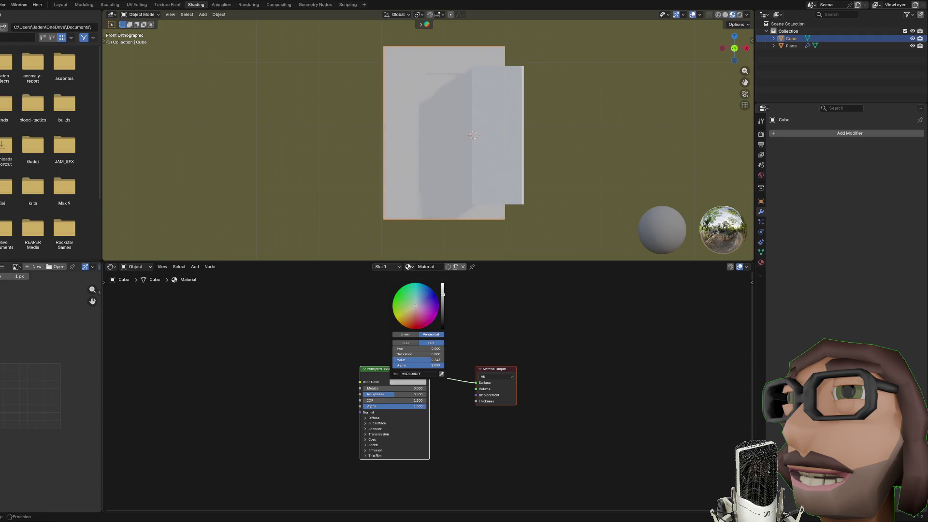
mouse_move(395, 389)
left_mouse_down()
mouse_move(438, 389)
mouse_move(381, 394)
left_mouse_up()
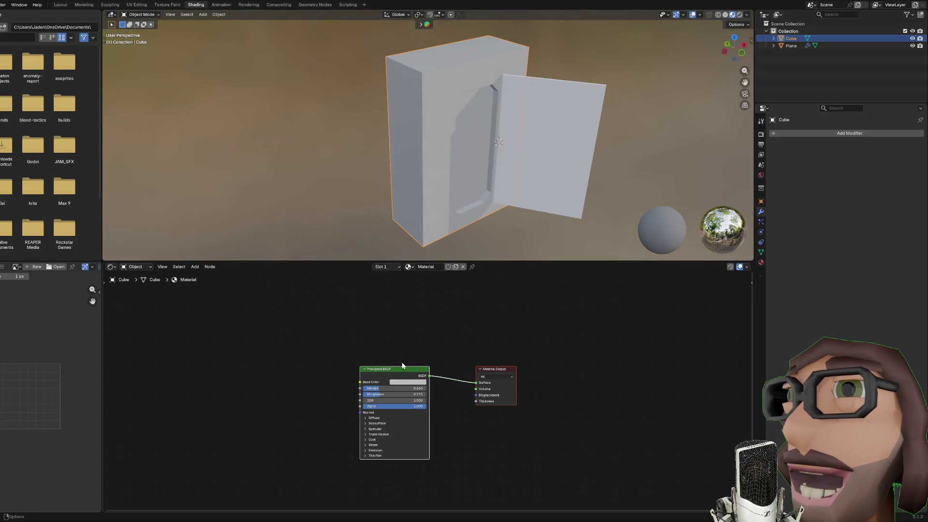
left_click(407, 382)
left_click_drag(415, 306, 416, 303)
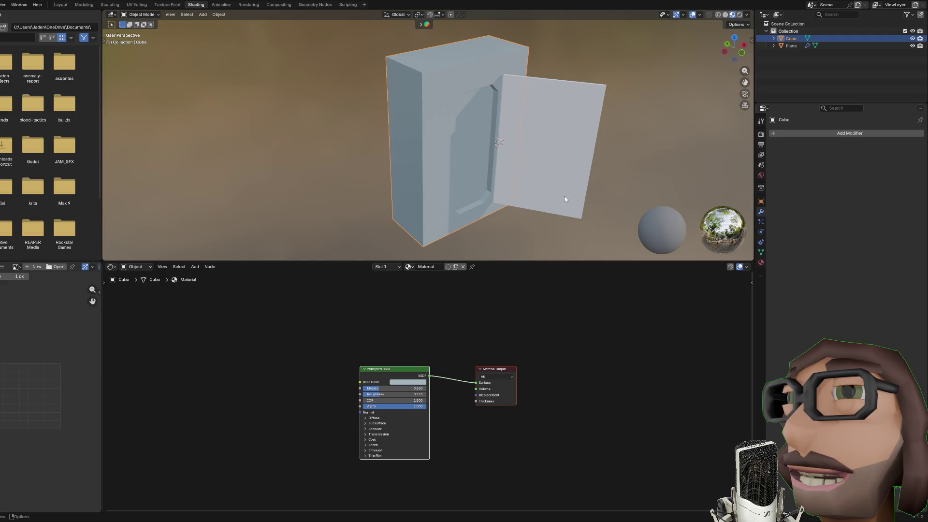
Step: Link the box's material to the door plane with Link Materials
left_click(541, 104, "shift")
left_click(482, 71, "shift")
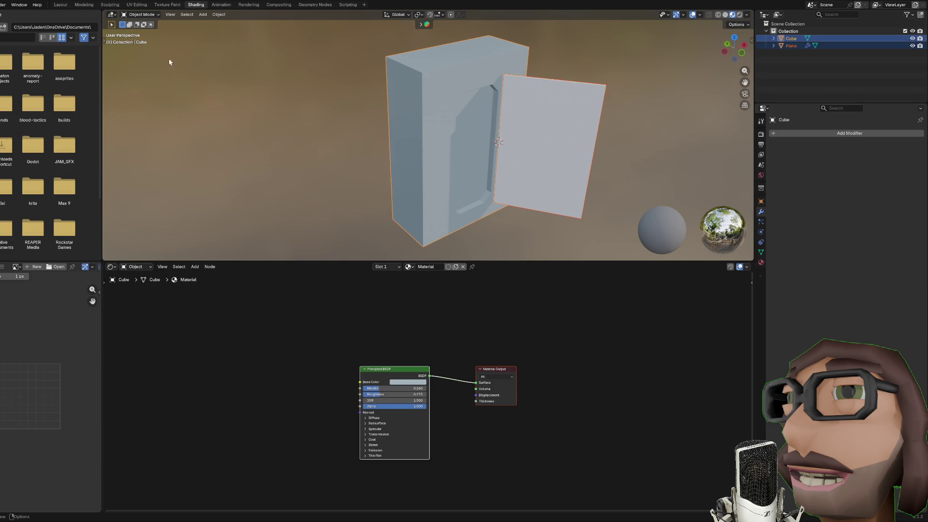
left_click(219, 15)
mouse_move(243, 174)
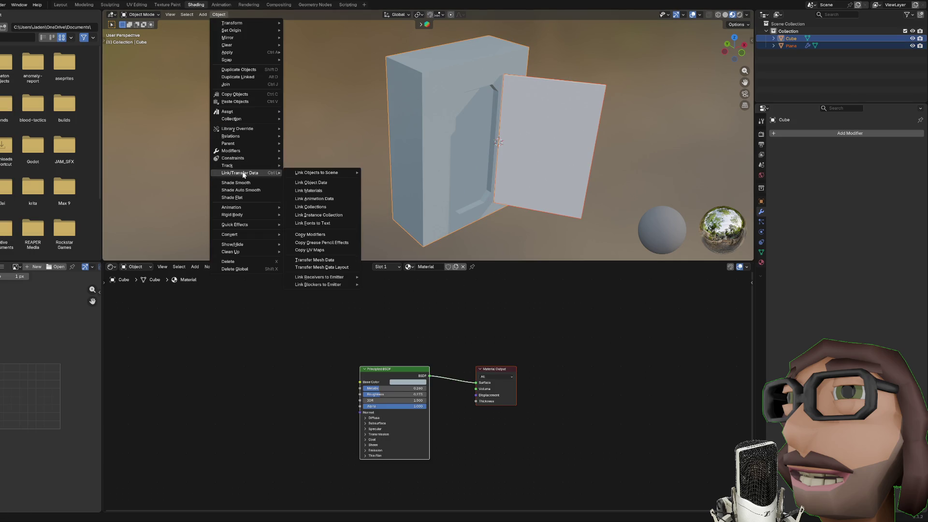
left_click(313, 192)
mouse_move(313, 193)
left_mouse_down()
mouse_move(441, 136)
mouse_move(497, 129)
mouse_move(607, 151)
left_mouse_up()
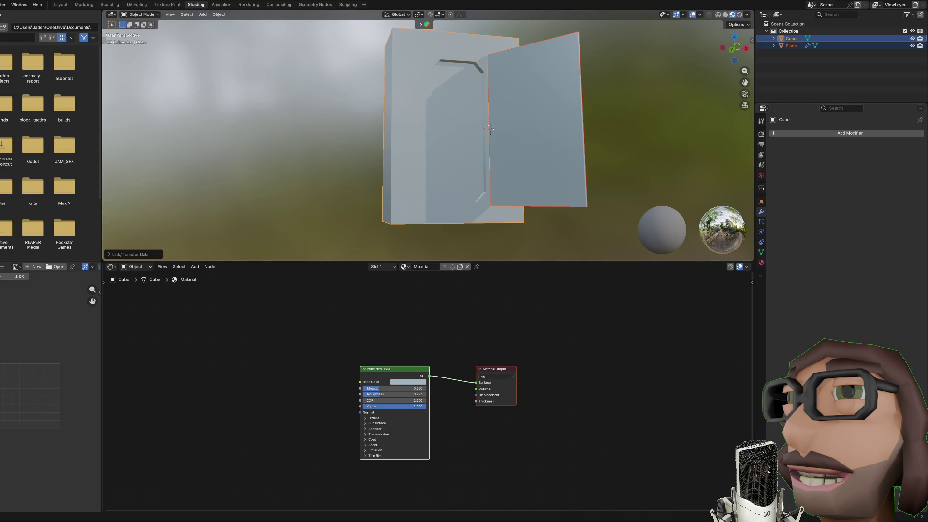
mouse_move(574, 179)
left_mouse_down()
mouse_move(561, 198)
mouse_move(485, 140)
left_mouse_up()
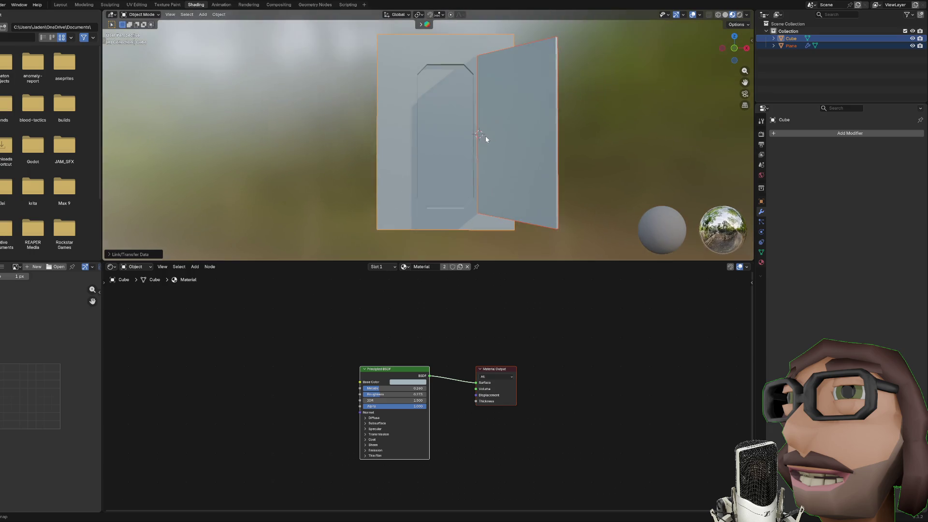
Step: Dissolve the stray vertical edge loop across the box's recess in Edit Mode
scroll(485, 139, "up", 2)
left_click(435, 100)
scroll(492, 145, "down", 3)
key("Tab")
left_click(447, 129)
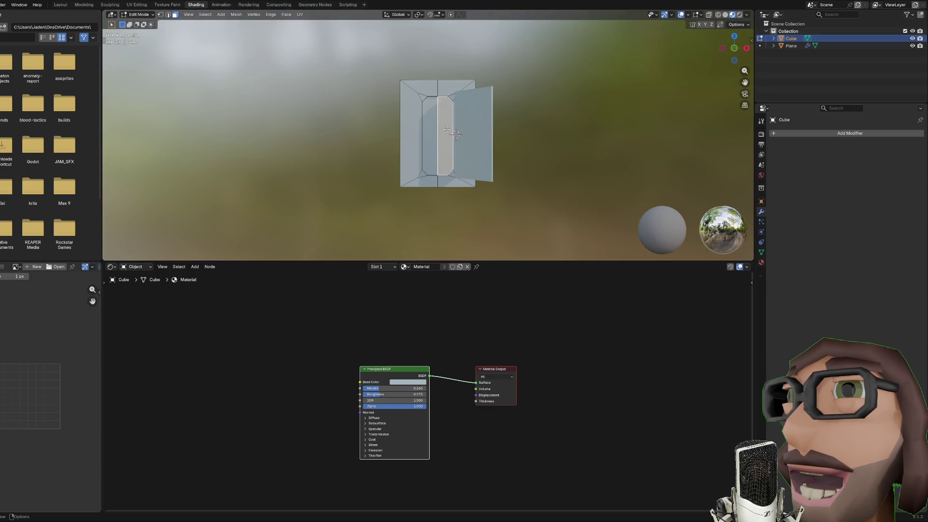
left_click(429, 131, "shift")
scroll(442, 74, "up", 2)
key("2")
left_click(441, 74, "alt")
key("x")
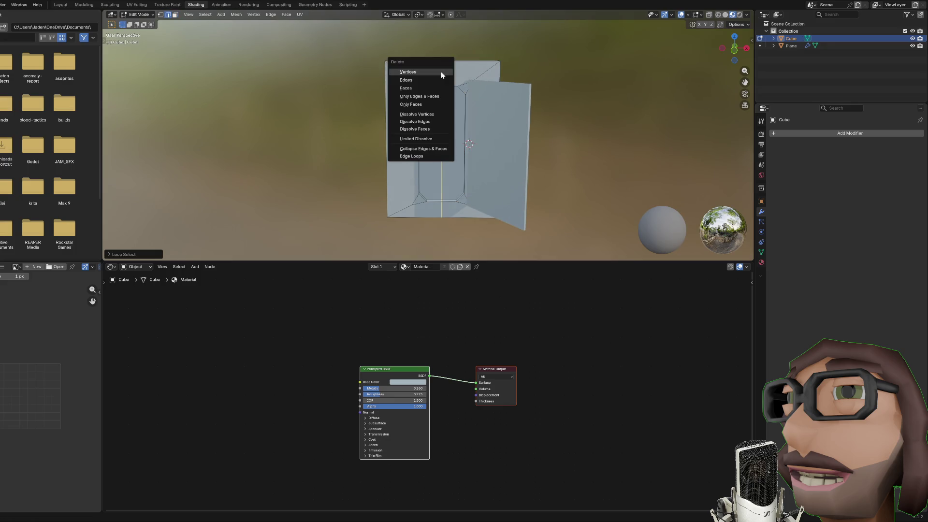
left_click(437, 129)
key("Tab")
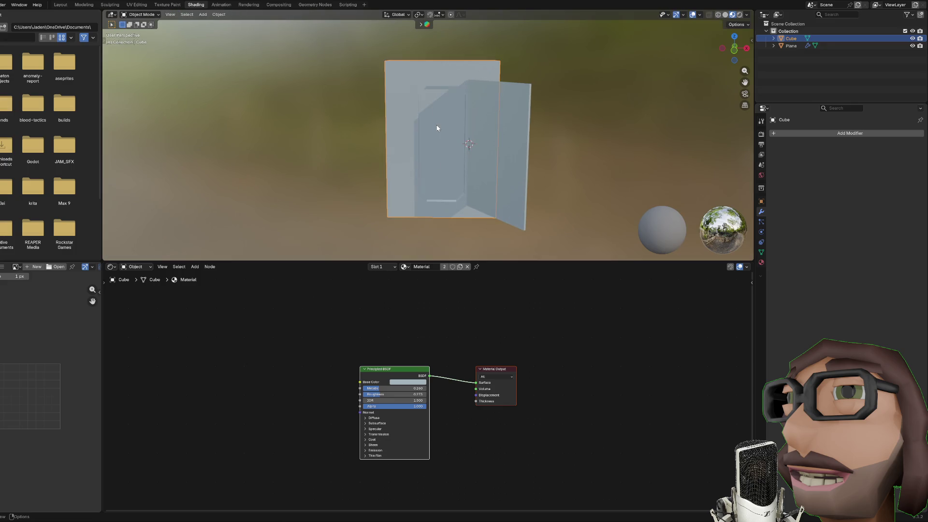
key("Tab")
Step: Add a second material slot, assign it to the selected face, and create Material.001
key("3")
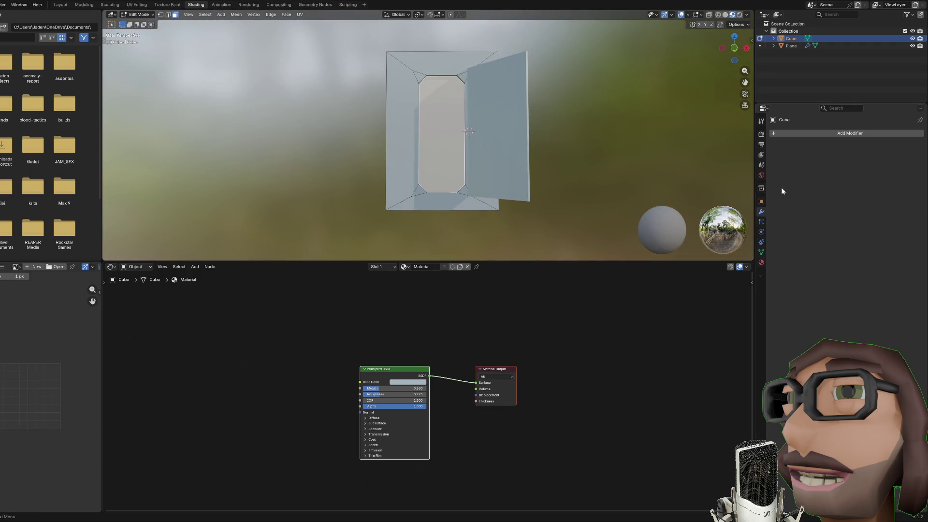
left_click(761, 262)
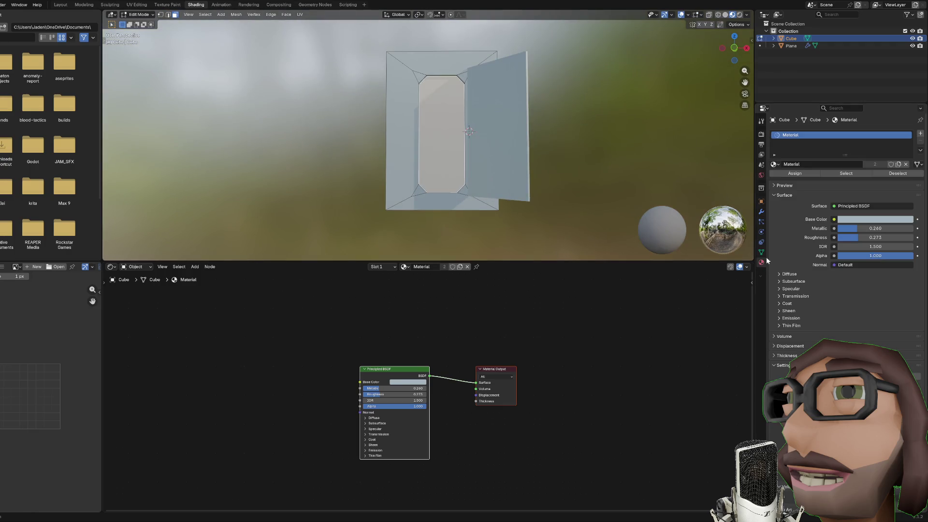
left_click(920, 133)
left_click(791, 189)
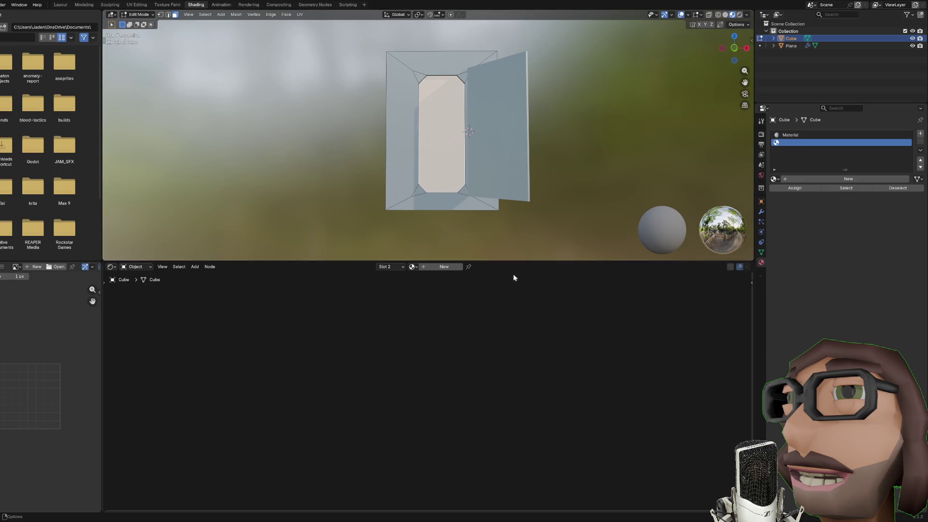
left_click(452, 267)
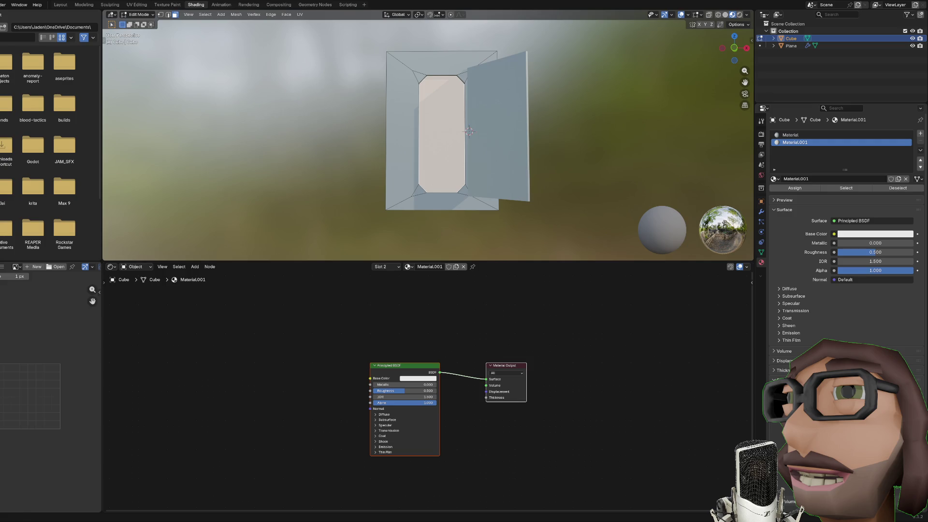
Step: Add the electrical-panel image texture, connect it to Base Color, and set Closest filtering
left_click_drag(0, 397, 300, 387)
left_click_drag(381, 369, 419, 369)
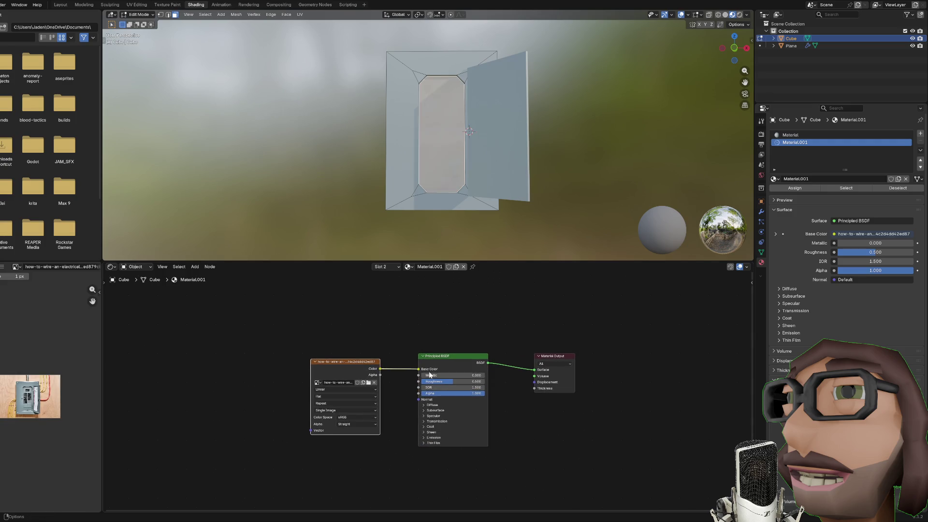
left_click(348, 389)
left_click(351, 403)
Step: Cube-project all of the box's faces with a cube size of 3.535
key("a")
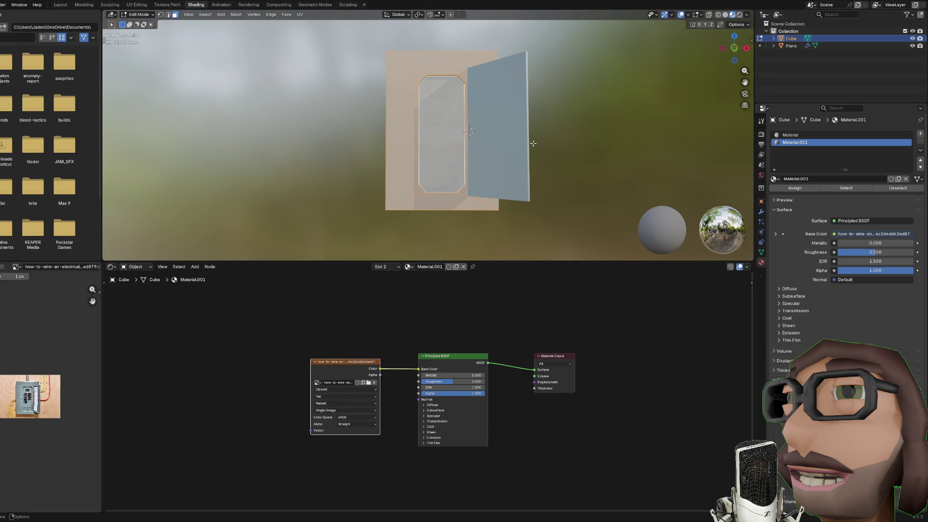
key("u")
left_click(532, 143)
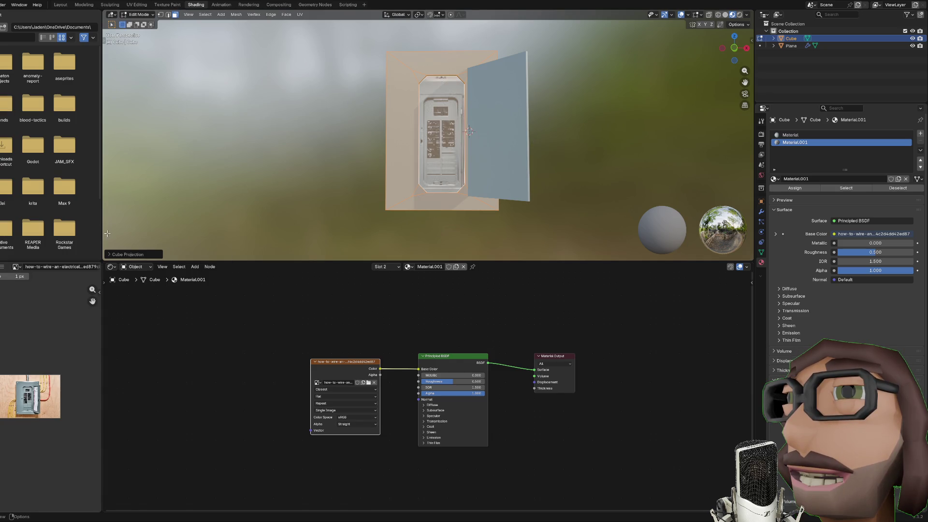
left_click_drag(449, 159, 451, 175)
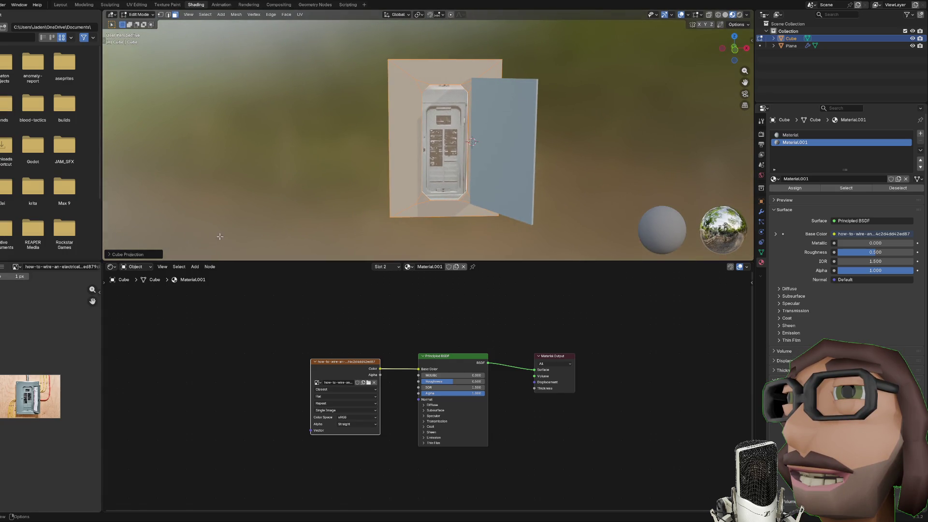
left_click(107, 254)
left_click_drag(181, 227, 211, 227)
left_click(456, 165)
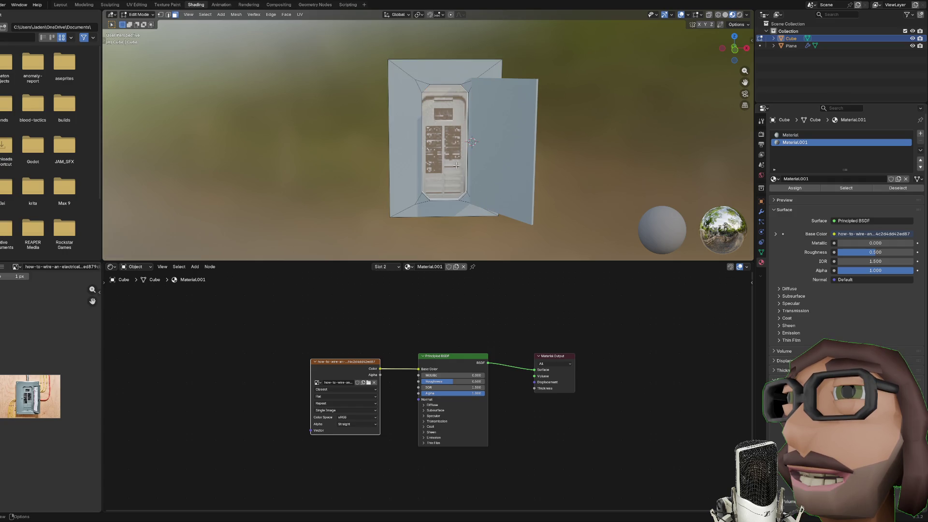
key("KP_1")
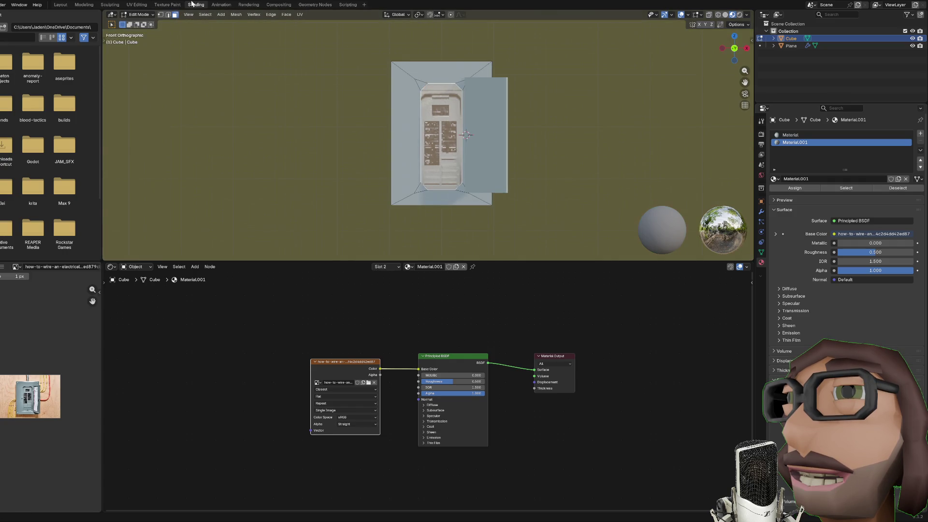
left_click(137, 4)
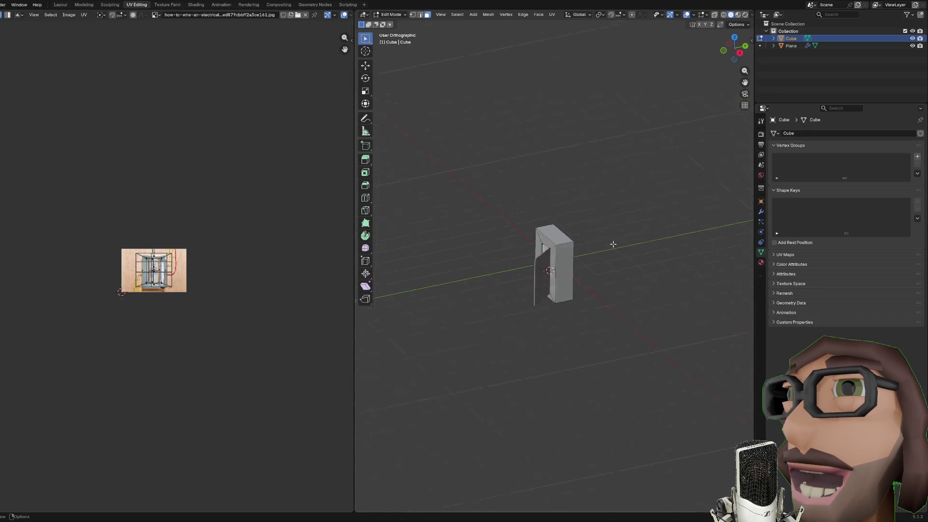
Step: Show textured shading and re-project the box's UVs from the front view
key("KP_1")
scroll(604, 193, "up", 5)
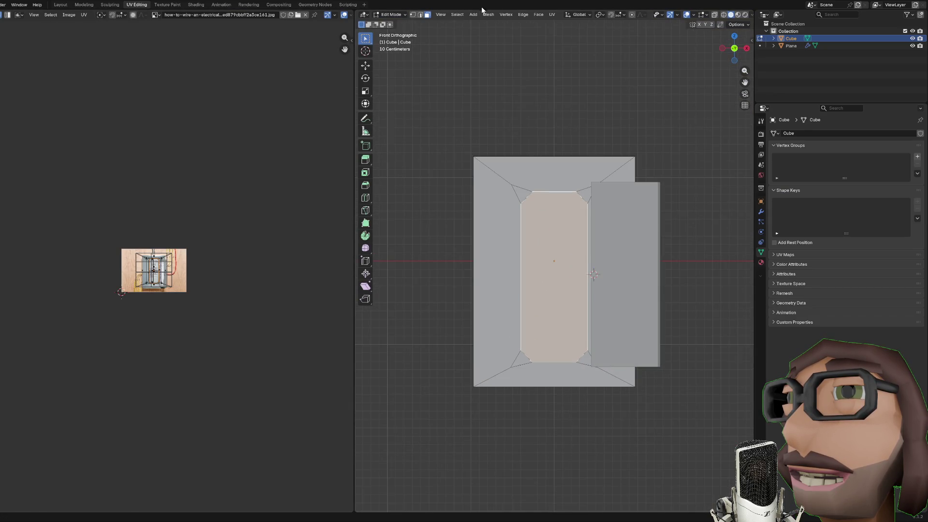
left_click(738, 15)
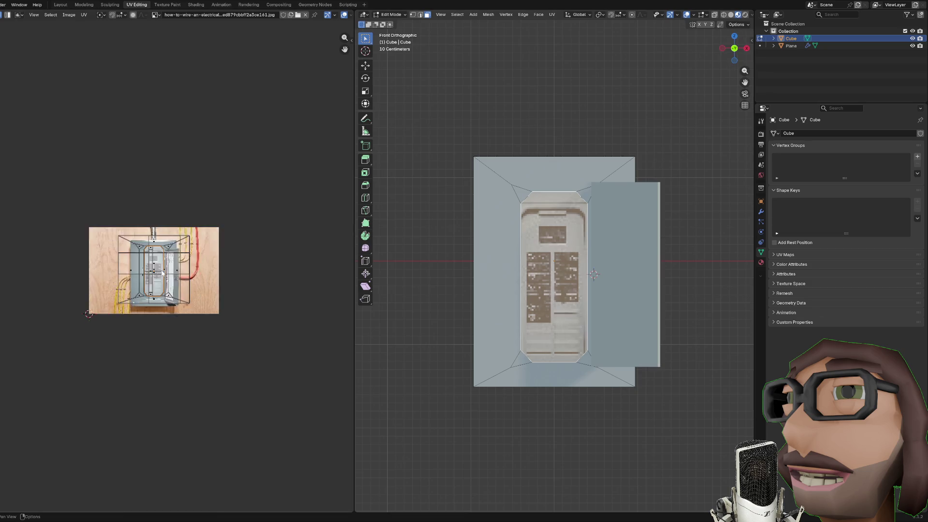
key("Home")
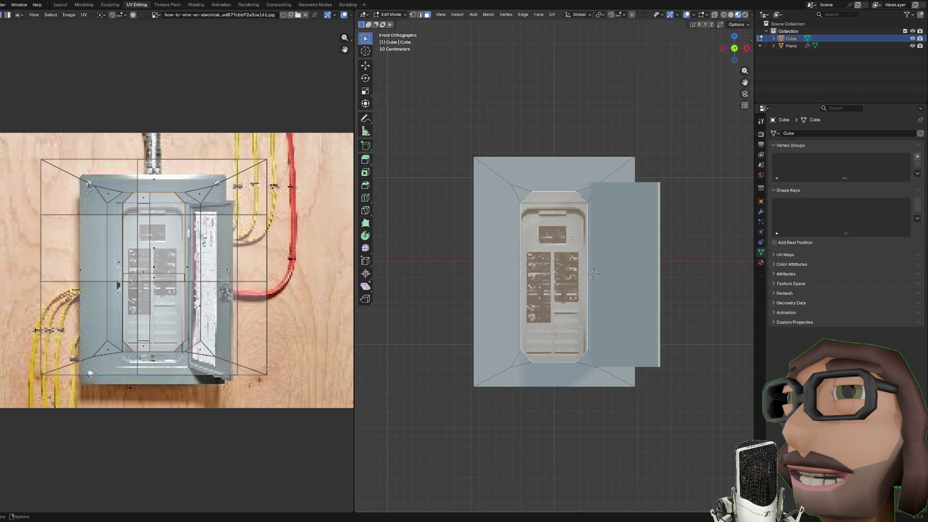
key("u")
left_click(571, 239)
Step: Scale and move the UV island to fit the panel photo, then save breaker.blend
key("s")
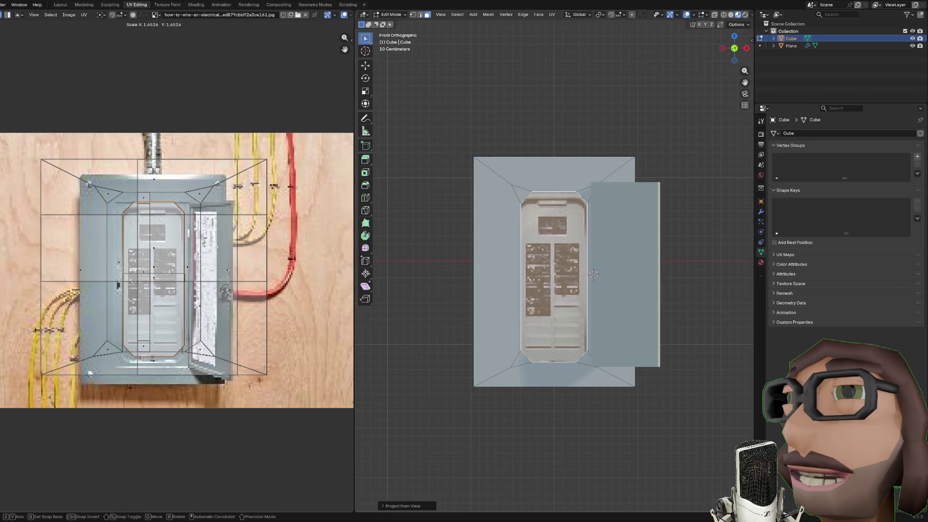
left_click(208, 249)
key("g")
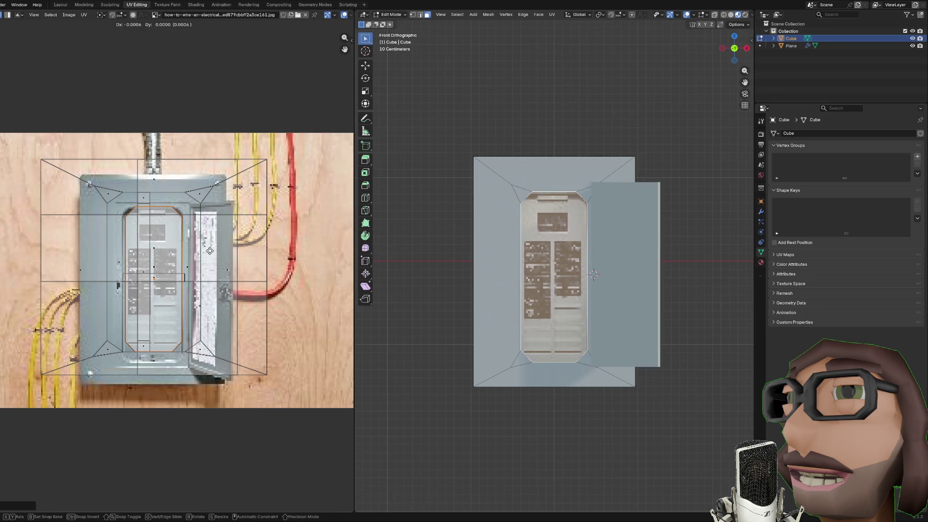
left_click(208, 250)
key("s")
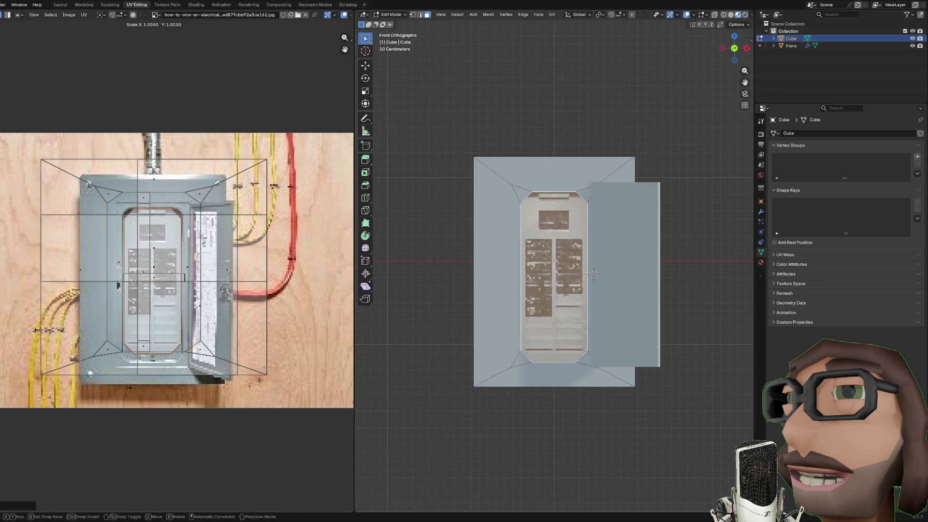
left_click(228, 261)
key("g")
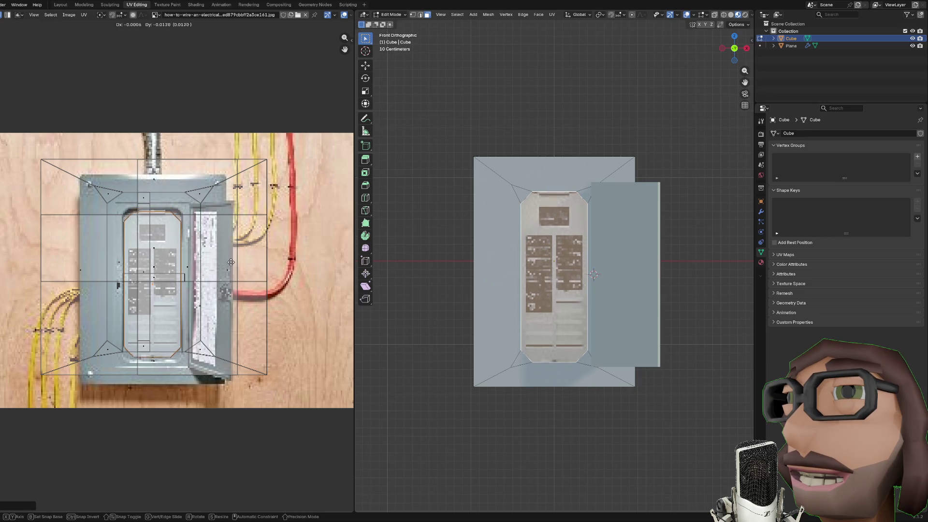
left_click(232, 266)
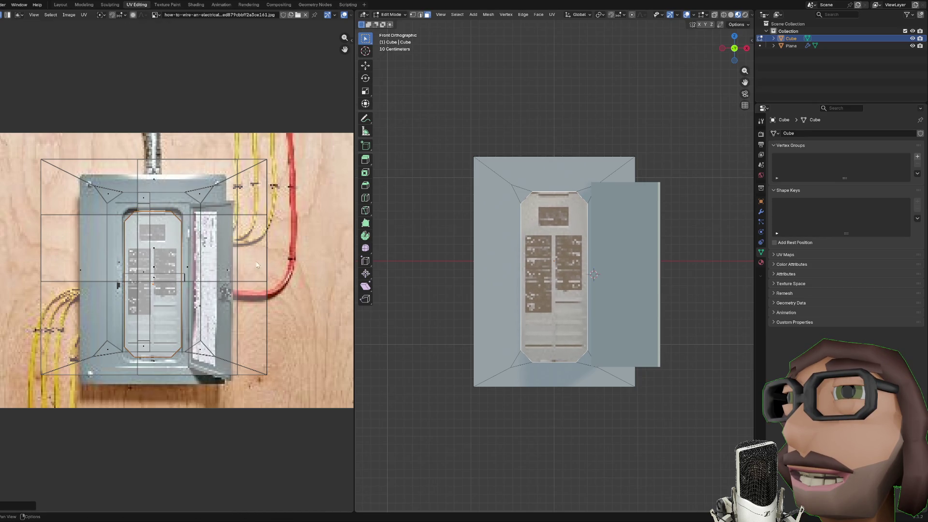
key("Tab")
scroll(645, 263, "down", 3)
key("ctrl+s")
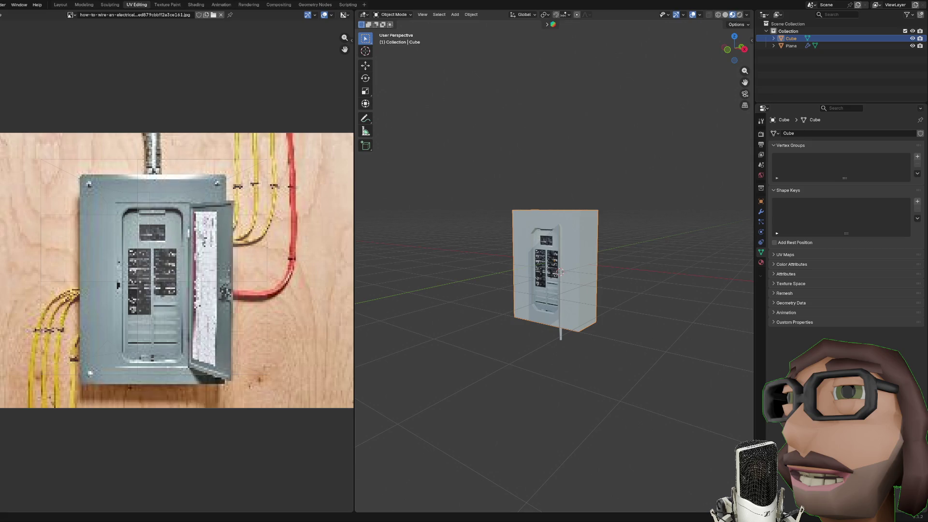
scroll(555, 352, "up", 3)
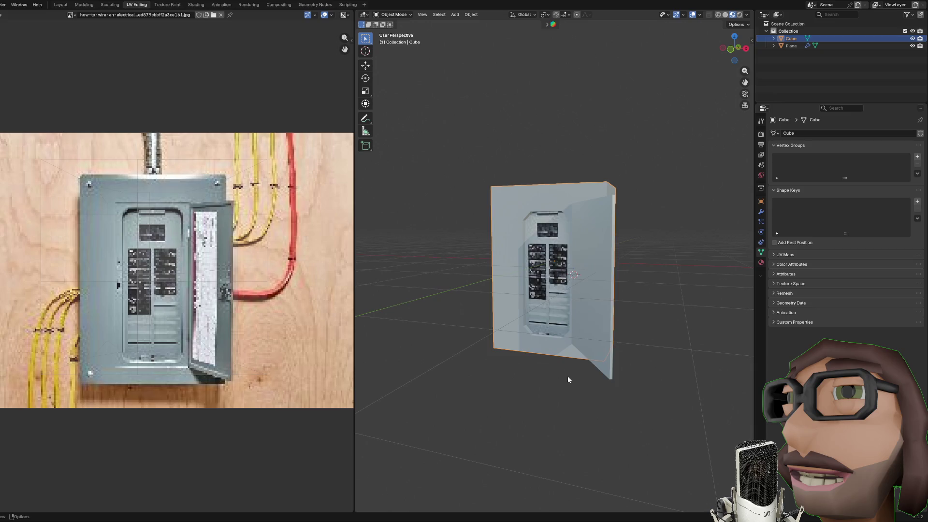
left_click(569, 382)
key("ctrl+s")
mouse_move(571, 394)
left_mouse_down()
mouse_move(607, 368)
mouse_move(590, 382)
left_mouse_up()
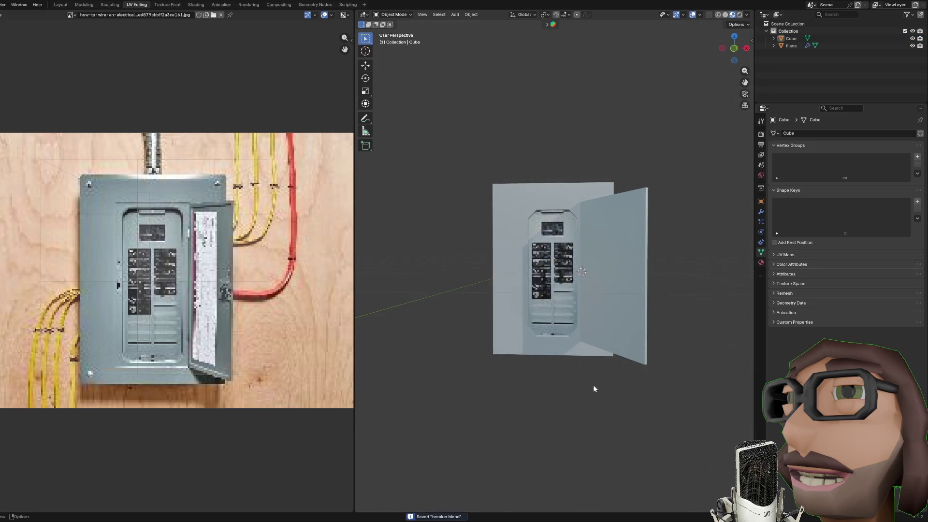
scroll(177, 270, "down", 1)
scroll(554, 341, "up", 1)
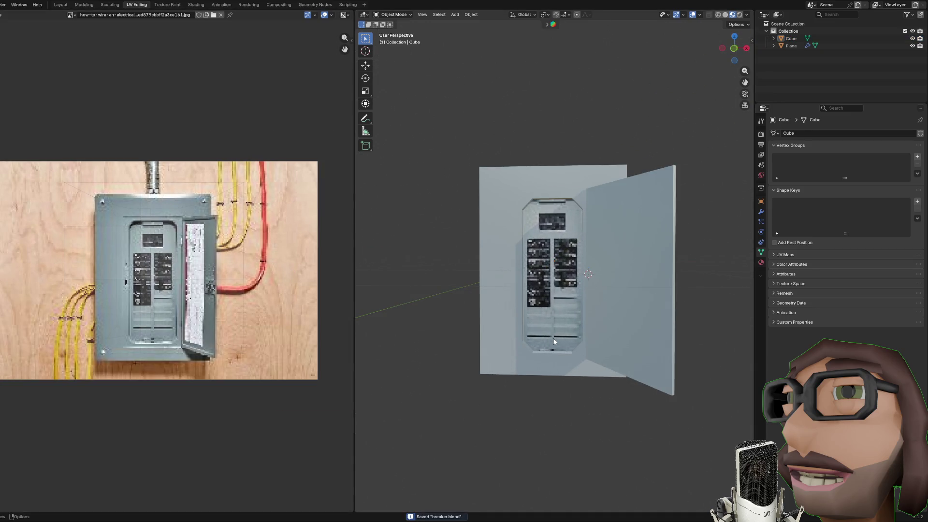
scroll(560, 339, "up", 1)
mouse_move(561, 338)
left_mouse_down()
mouse_move(619, 263)
mouse_move(562, 293)
left_mouse_up()
scroll(562, 286, "down", 2)
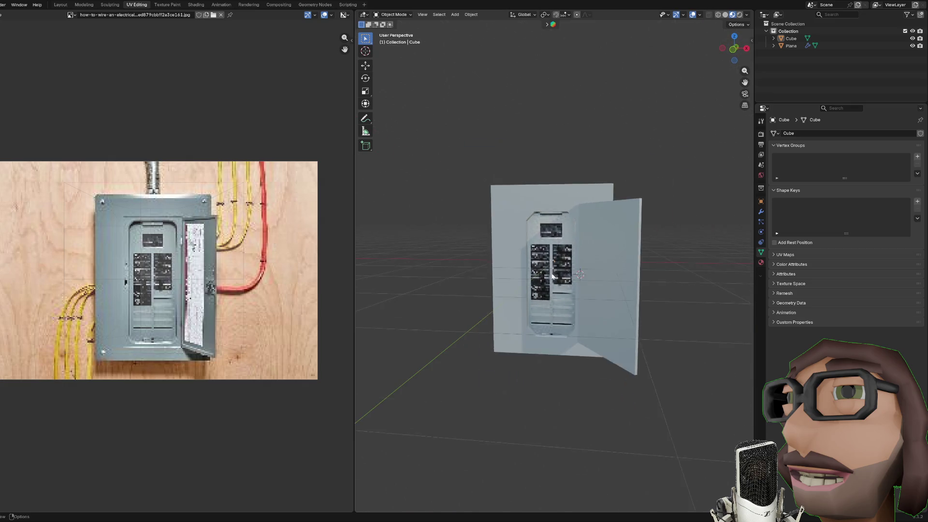
scroll(562, 270, "up", 2)
key("KP_1")
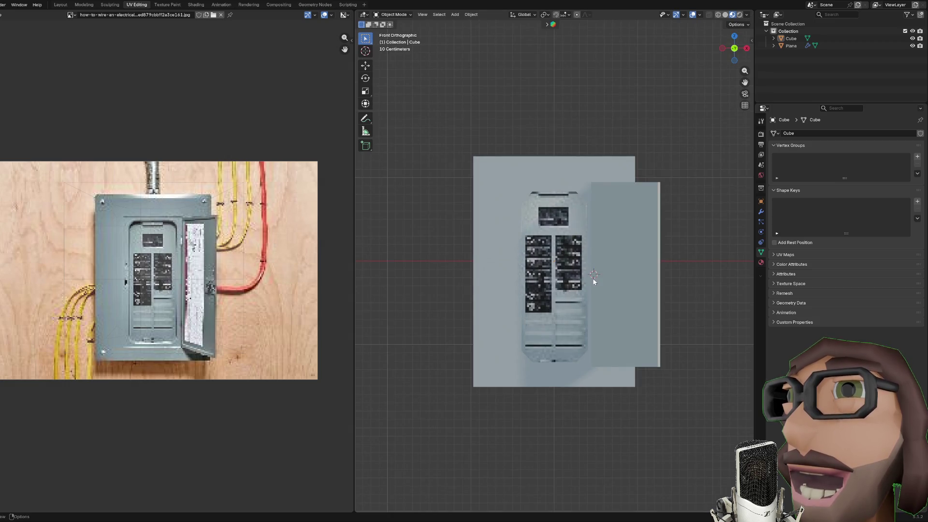
left_click(612, 238)
mouse_move(634, 259)
left_mouse_down()
mouse_move(622, 283)
mouse_move(634, 255)
mouse_move(626, 270)
left_mouse_up()
Step: Remove the unused plain material slot from the breaker box
left_click(627, 225)
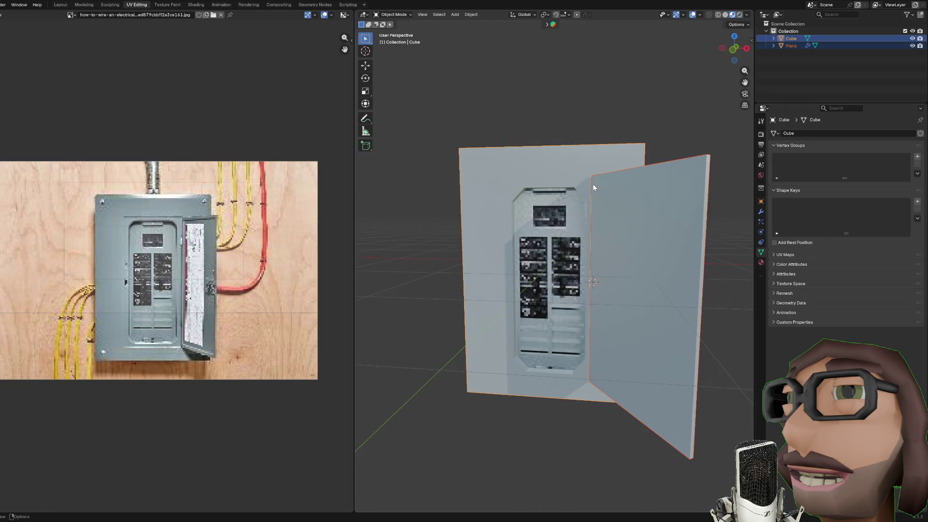
key("Tab")
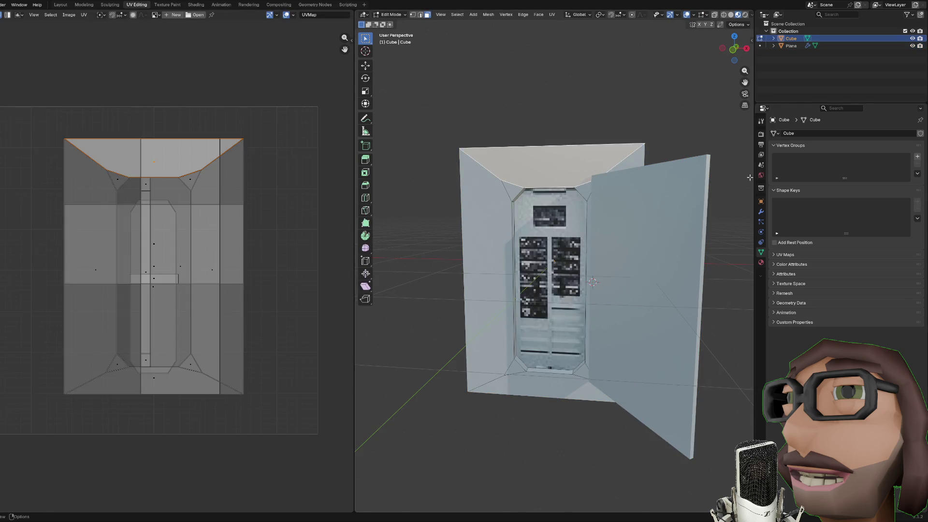
left_click(761, 263)
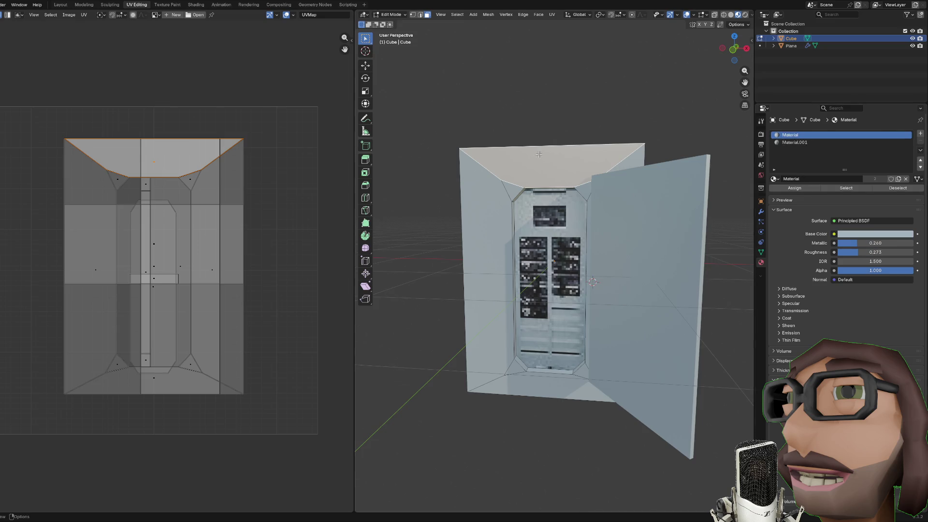
key("Tab")
left_click(920, 141)
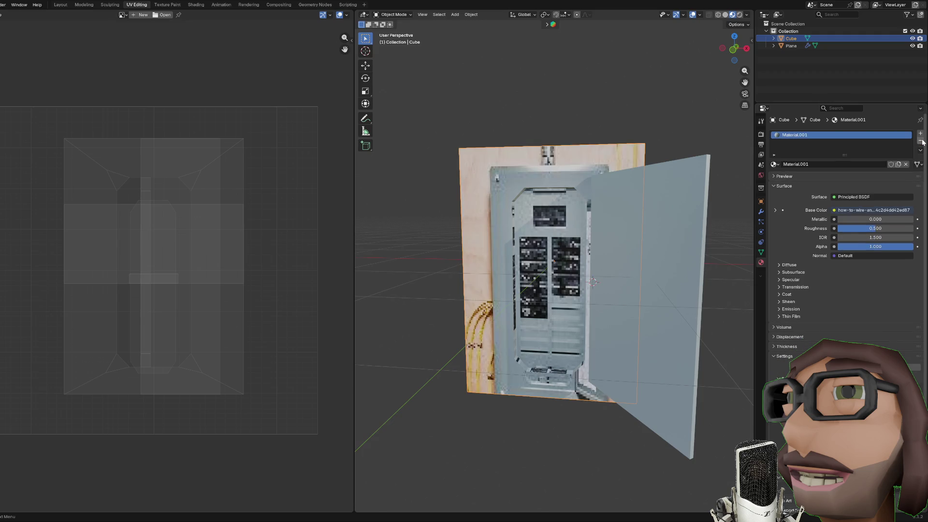
Step: Try linking the box's photo material to the door, then undo so the door stays plain grey
left_click_drag(556, 194, 595, 189)
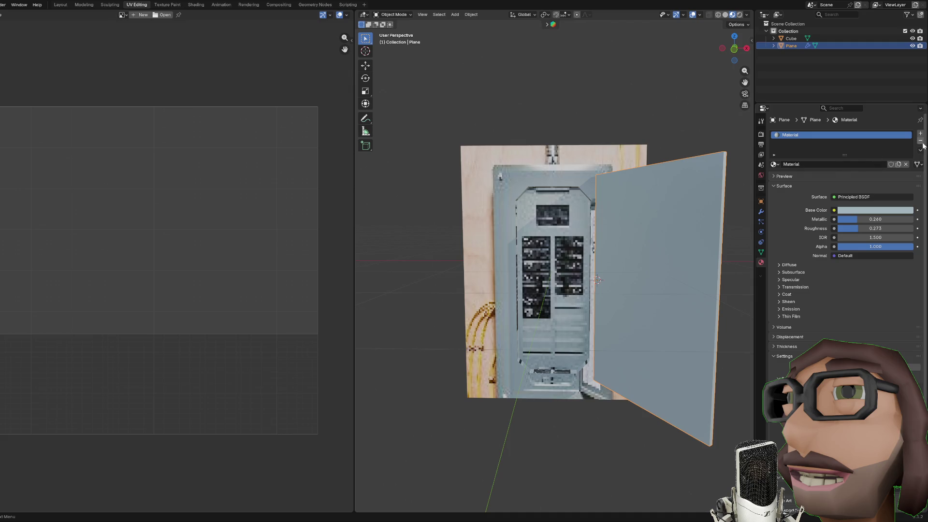
left_click(725, 179)
left_click(556, 232, "shift")
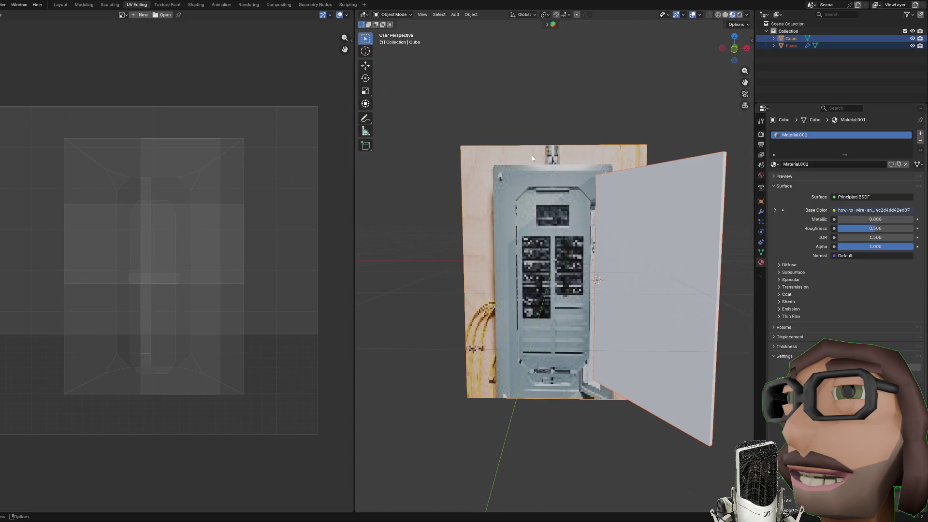
left_click(471, 14)
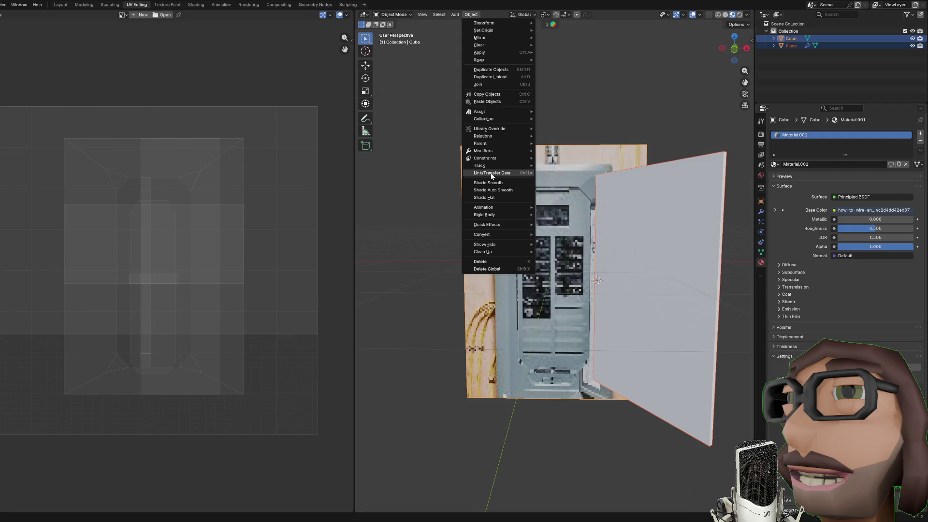
mouse_move(500, 132)
mouse_move(500, 174)
left_click(566, 191)
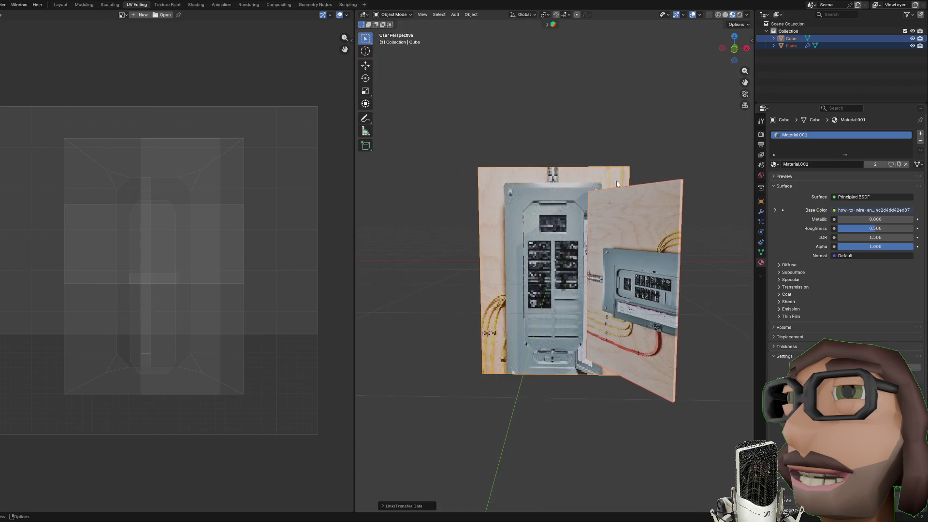
left_click(670, 219)
mouse_move(670, 219)
left_mouse_down()
mouse_move(622, 235)
mouse_move(595, 218)
mouse_move(639, 213)
left_mouse_up()
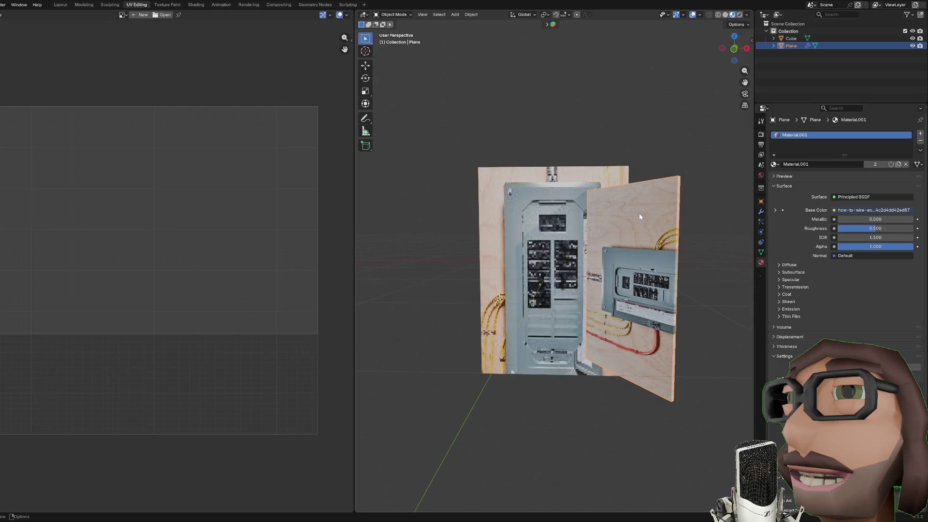
key("ctrl+z")
key("ctrl+z")
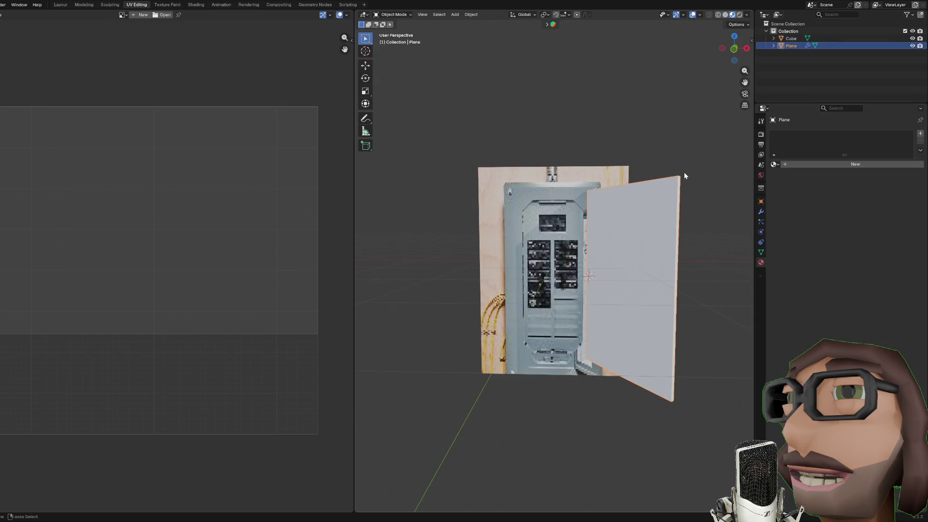
key("ctrl+shift+z")
left_click(573, 198)
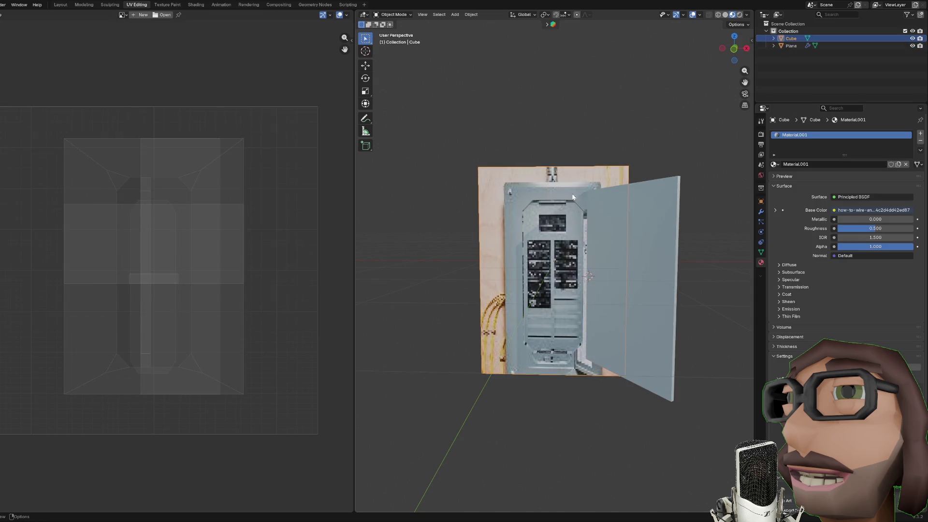
Step: In front view, select the whole breaker box mesh and reproject its UVs from view
key("KP_1")
scroll(565, 162, "up", 2)
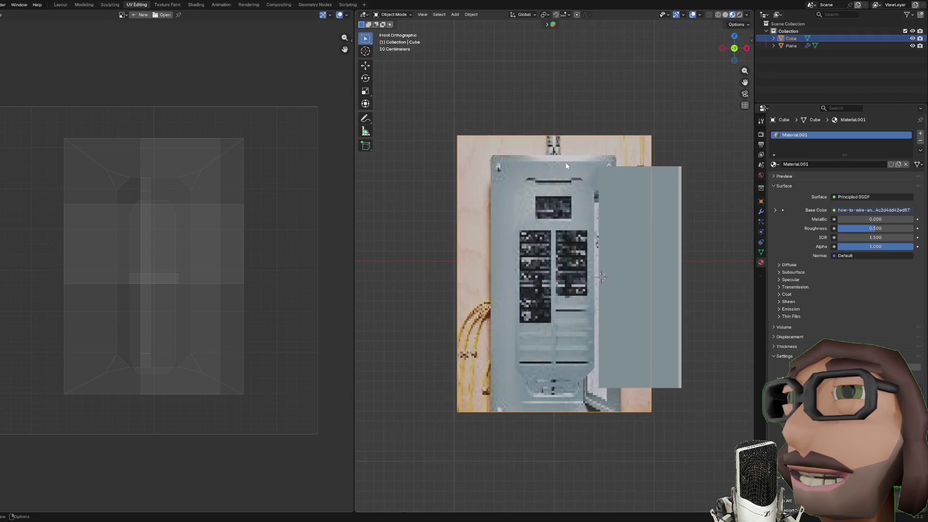
key("Tab")
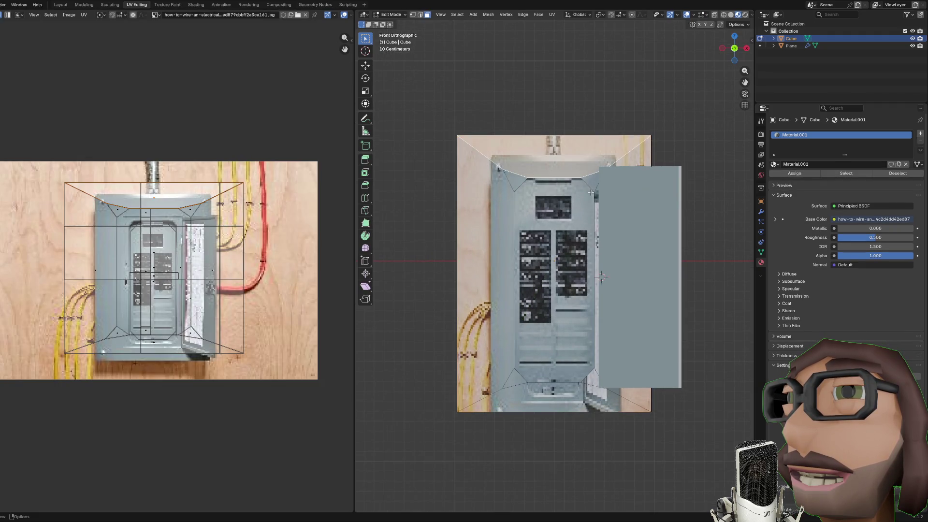
scroll(591, 192, "up", 2)
scroll(515, 153, "down", 1)
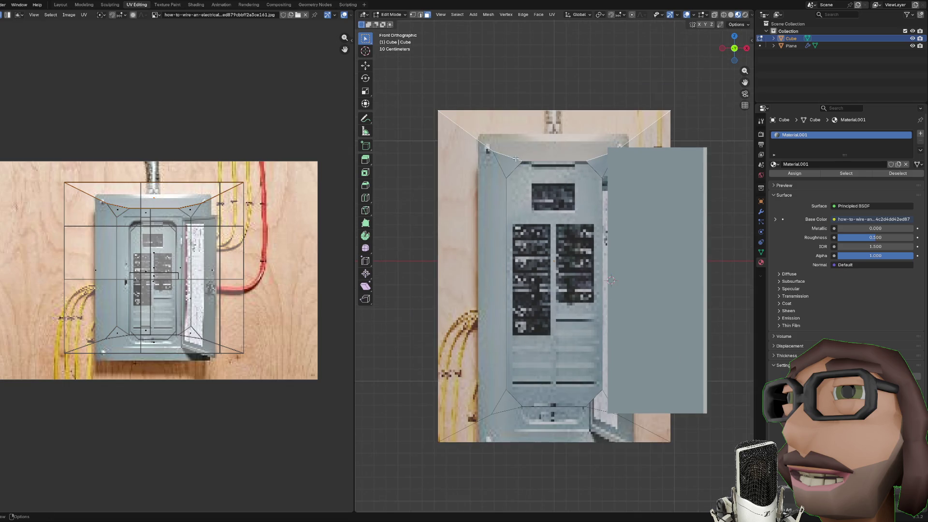
key("a")
scroll(565, 176, "down", 2)
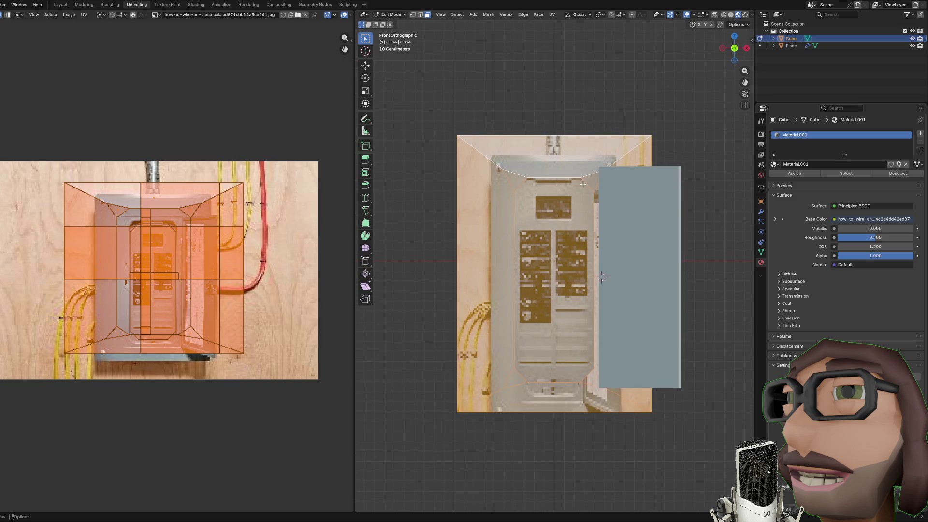
key("u")
left_click(583, 185)
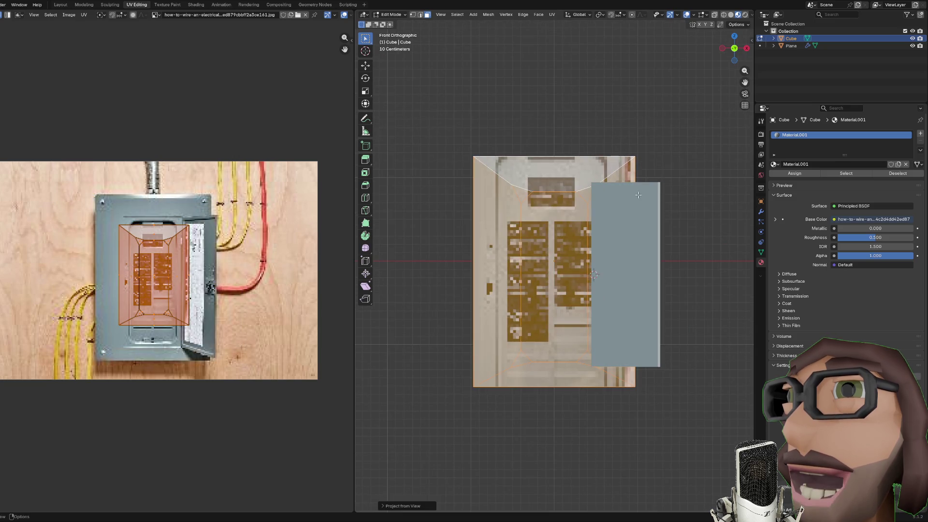
Step: Scale and move the UVs so the photo's breaker box fills the box front
key("s")
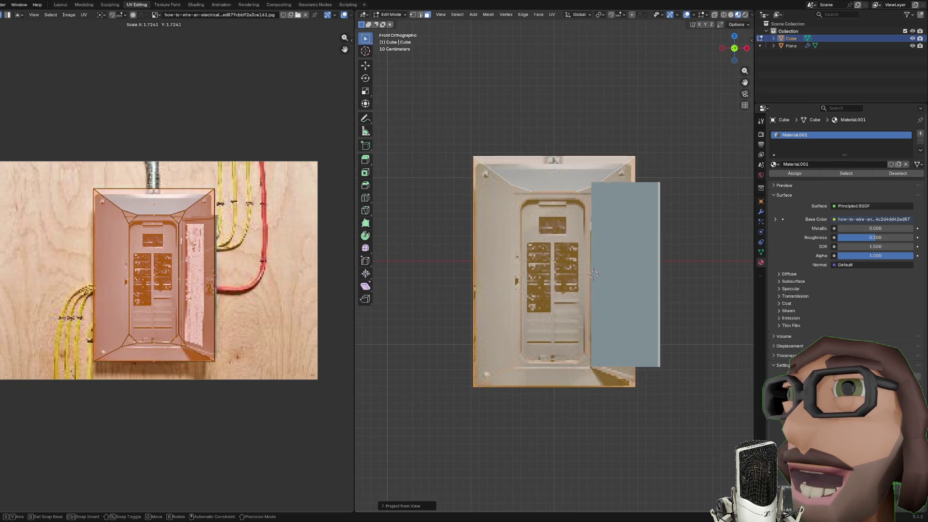
left_click(279, 216)
key("g")
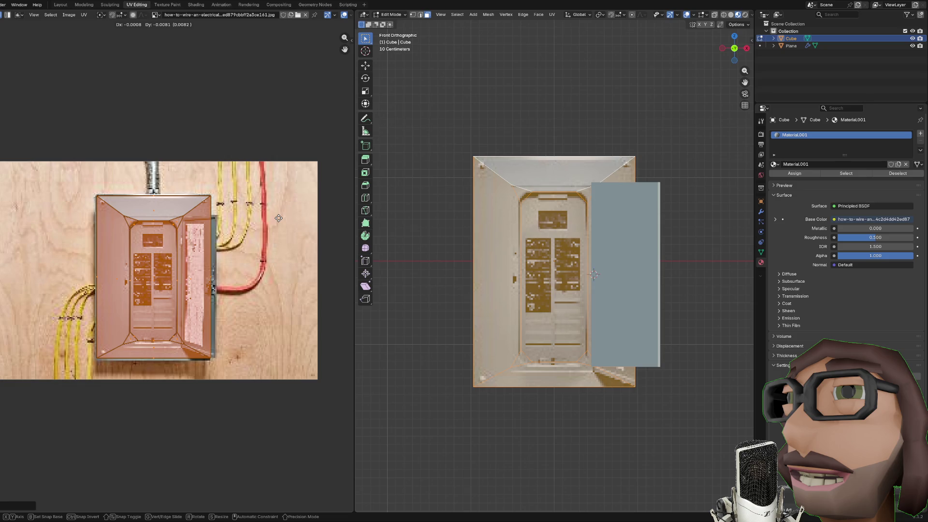
left_click(278, 218)
key("Tab")
mouse_move(644, 312)
left_mouse_down()
mouse_move(659, 291)
mouse_move(575, 316)
mouse_move(568, 268)
mouse_move(601, 235)
mouse_move(657, 232)
left_mouse_up()
key("Tab")
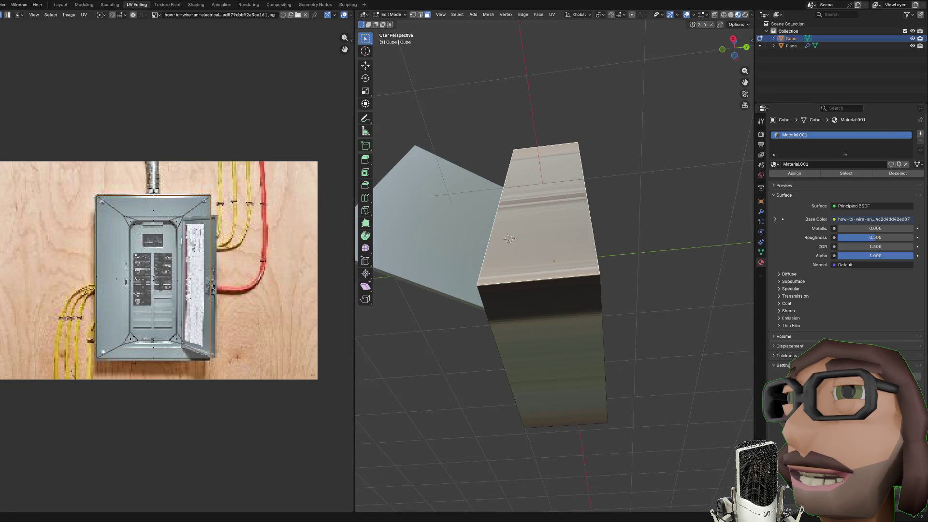
Step: Add a second material slot holding the existing grey Material and compare both slots on the box
left_click(920, 134)
left_click(774, 179)
left_click(787, 187)
mouse_move(628, 241)
left_mouse_down()
mouse_move(652, 255)
mouse_move(604, 271)
left_mouse_up()
left_click(580, 290)
mouse_move(570, 299)
left_mouse_down()
mouse_move(558, 310)
mouse_move(621, 255)
mouse_move(603, 203)
mouse_move(612, 231)
mouse_move(715, 167)
mouse_move(737, 215)
left_mouse_up()
left_click(793, 142)
mouse_move(643, 222)
left_mouse_down()
mouse_move(668, 218)
mouse_move(672, 193)
left_mouse_up()
Step: Leave Edit Mode, deselect the box and save breaker.blend
key("Tab")
scroll(672, 193, "down", 2)
left_click(672, 177)
key("ctrl+s")
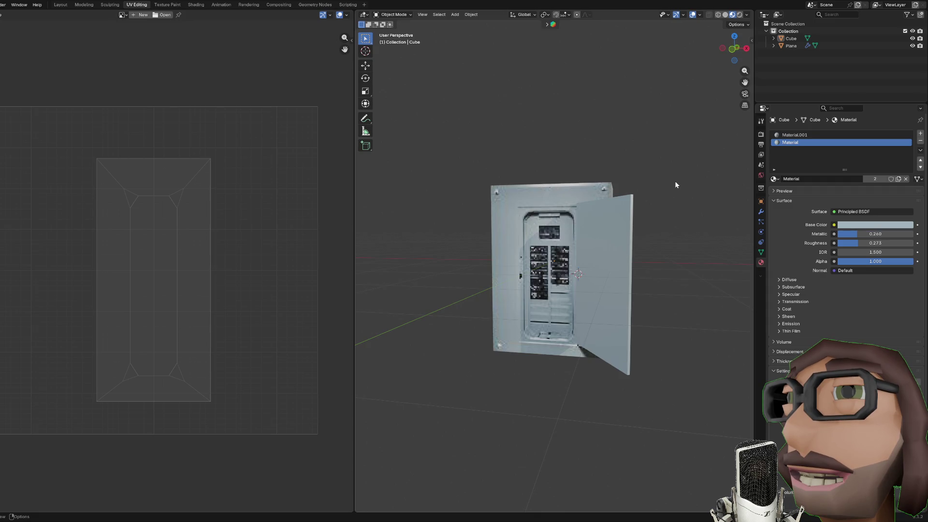
key("KP_1")
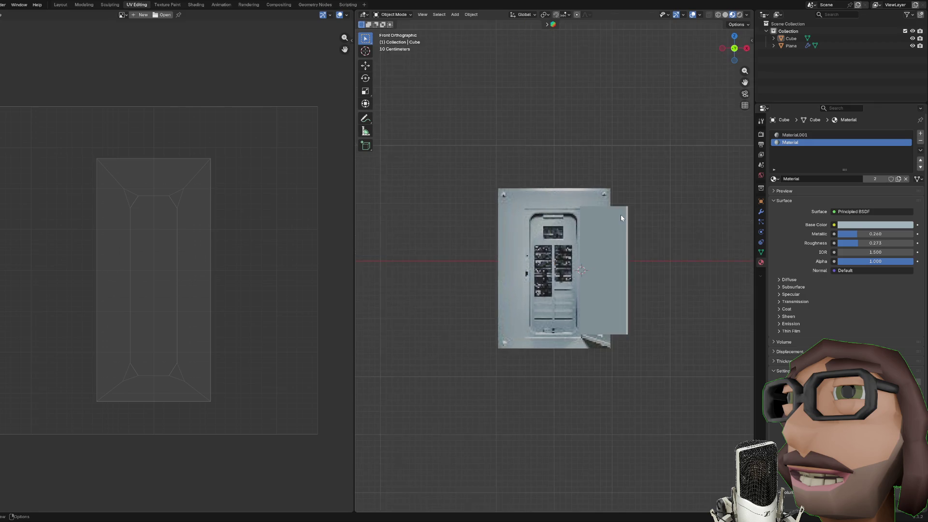
scroll(621, 215, "up", 3)
key("ctrl+s")
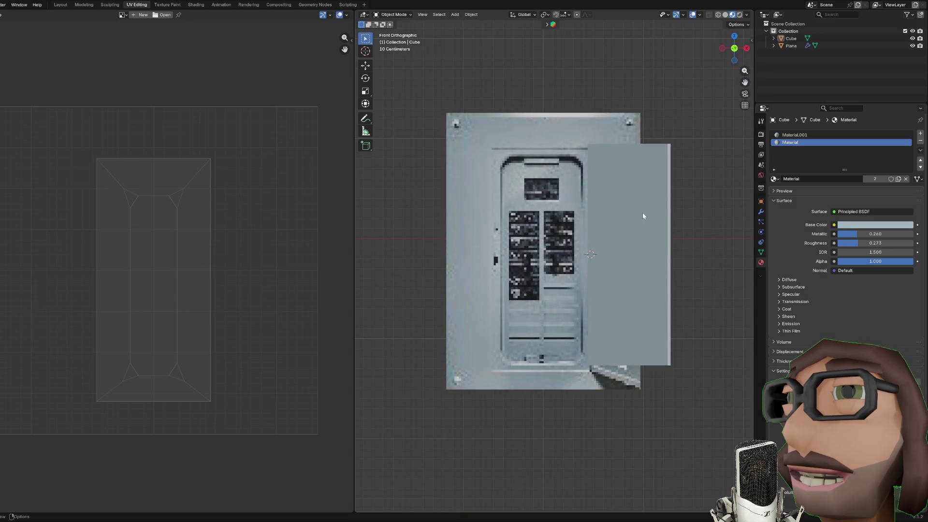
key("ctrl+s")
scroll(643, 170, "down", 2)
scroll(636, 177, "up", 2)
mouse_move(634, 186)
left_mouse_down()
mouse_move(614, 170)
mouse_move(588, 187)
mouse_move(594, 208)
mouse_move(592, 176)
mouse_move(588, 201)
mouse_move(560, 205)
mouse_move(613, 190)
mouse_move(575, 152)
mouse_move(590, 156)
left_mouse_up()
key("Tab")
key("Tab")
key("ctrl+s")
key("KP_1")
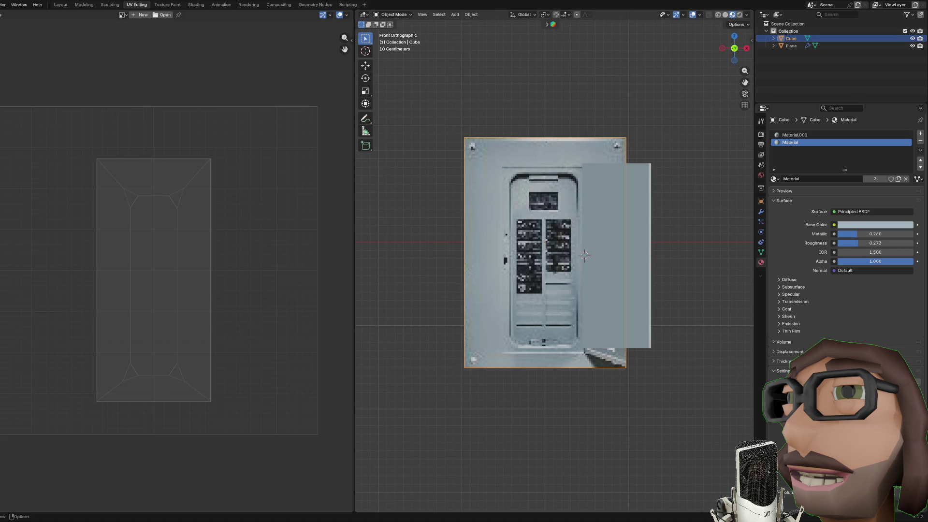
key("ctrl+s")
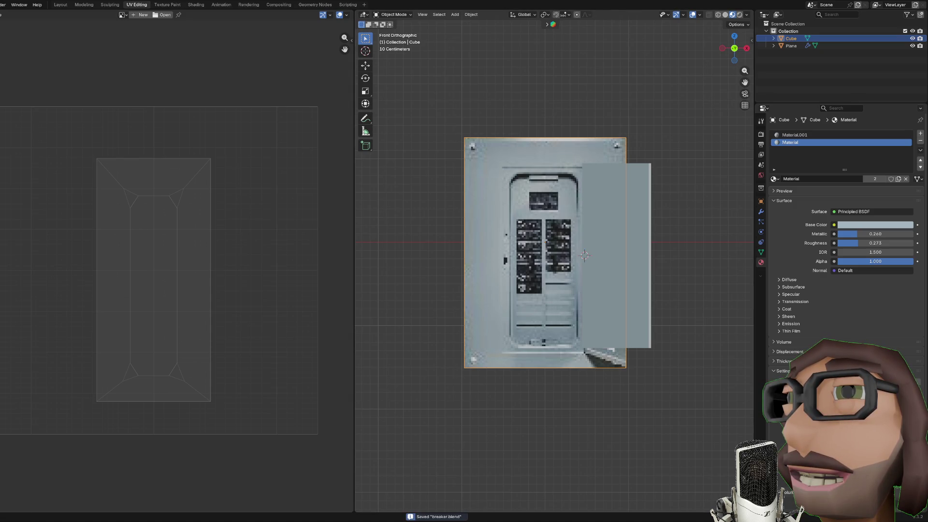
Step: Save a copy as breaker.blend, pack the reference image into it, and save again
left_click(1, 4)
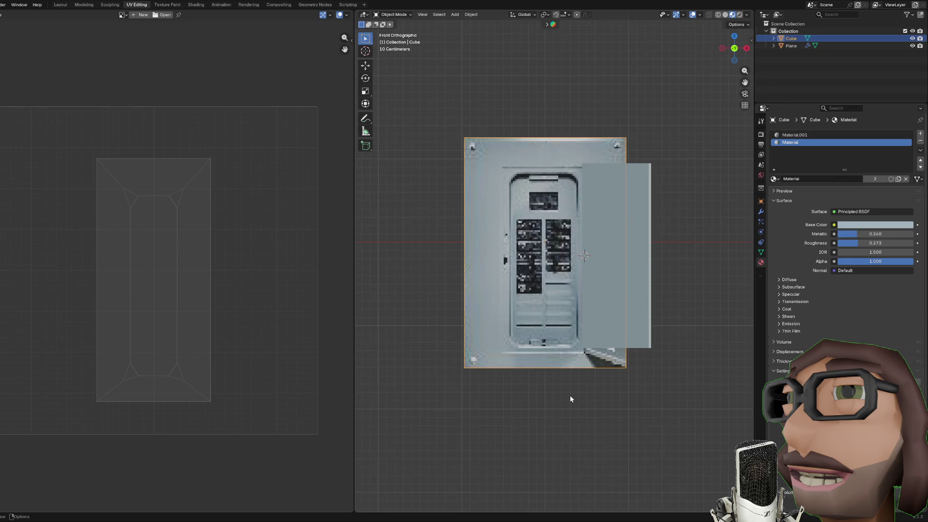
key("ctrl+s")
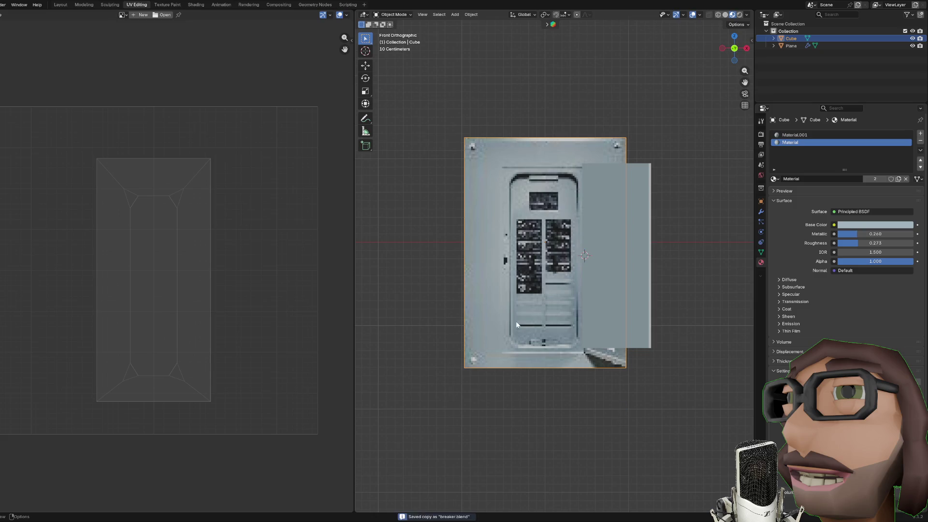
left_click(1, 4)
mouse_move(20, 134)
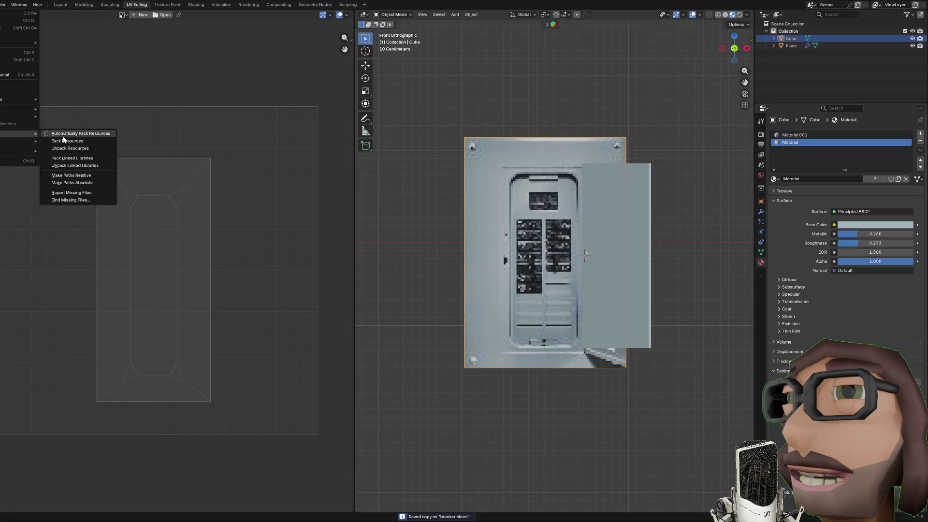
left_click(72, 142)
left_click(521, 392)
key("ctrl+s")
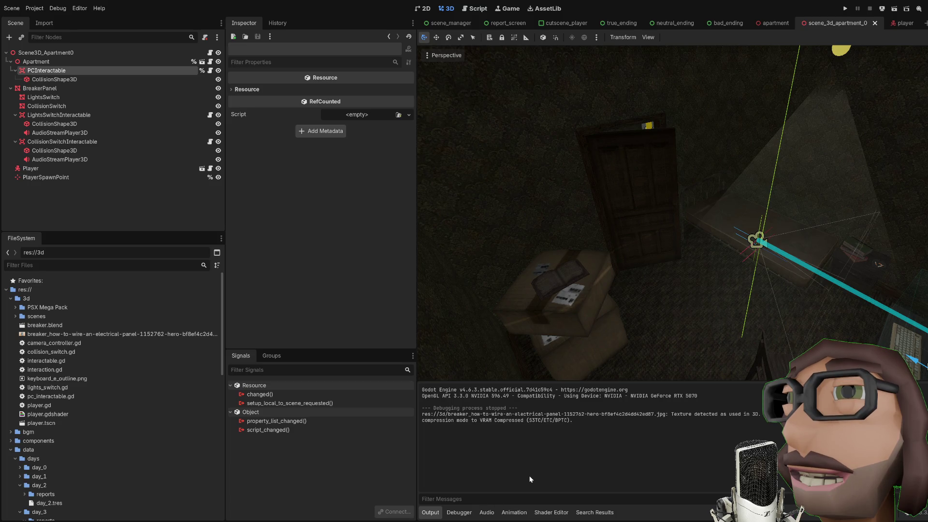
Step: Import breaker.blend and drag it from the FileSystem dock into the scene beside the old panel
double_click(77, 326)
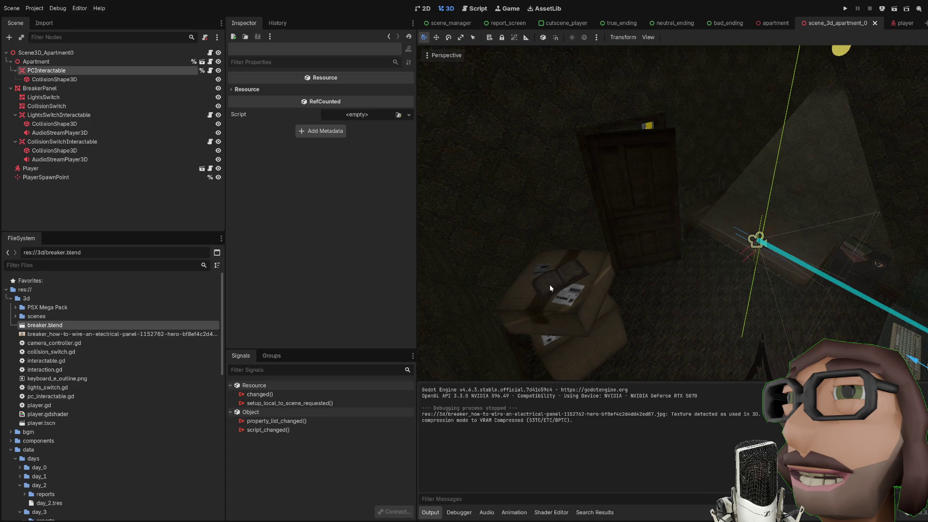
scroll(625, 266, "up", 10)
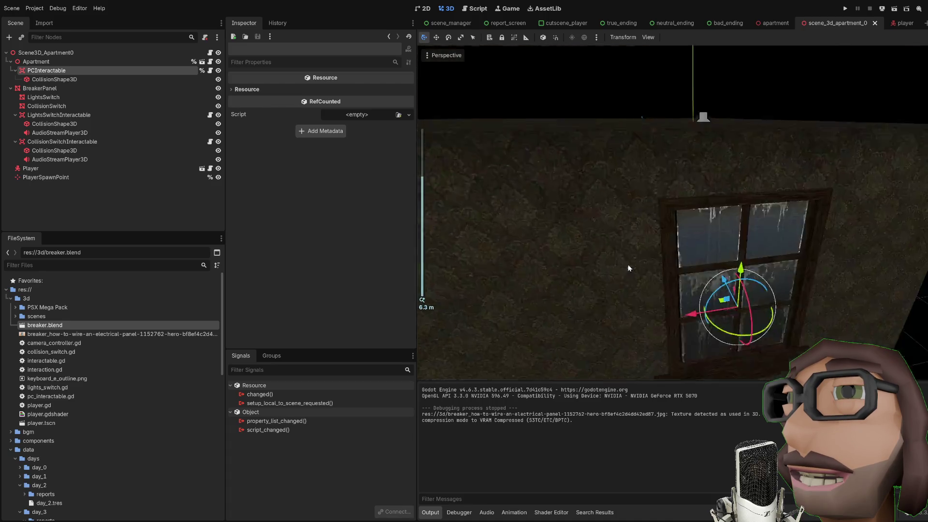
left_click_drag(744, 277, 744, 277)
mouse_move(159, 324)
left_mouse_down()
mouse_move(247, 333)
mouse_move(711, 282)
mouse_move(738, 246)
mouse_move(741, 207)
left_mouse_up()
scroll(742, 208, "up", 3)
scroll(755, 233, "down", 4)
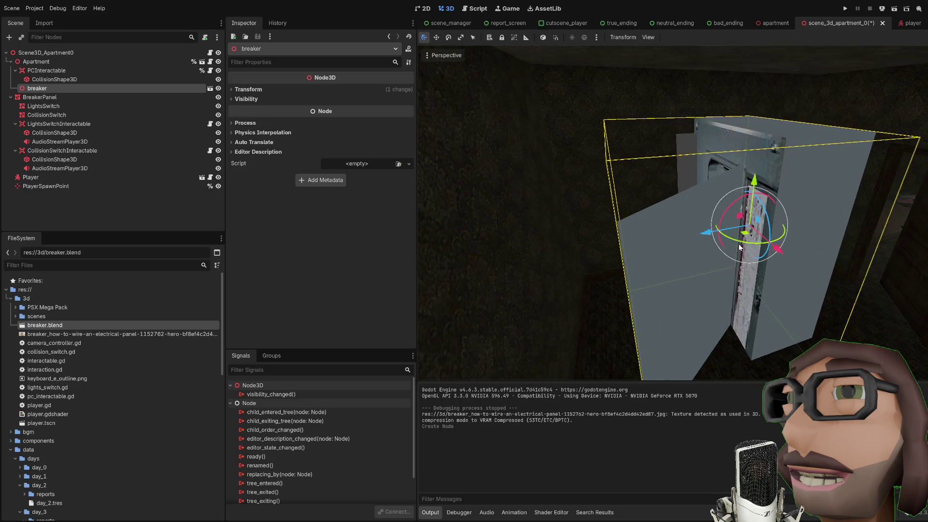
Step: Rotate the breaker 90° on Y, set its scale to 0.5, and slide it along X onto the wall
mouse_move(762, 236)
left_mouse_down()
mouse_move(789, 224)
mouse_move(725, 254)
left_mouse_up()
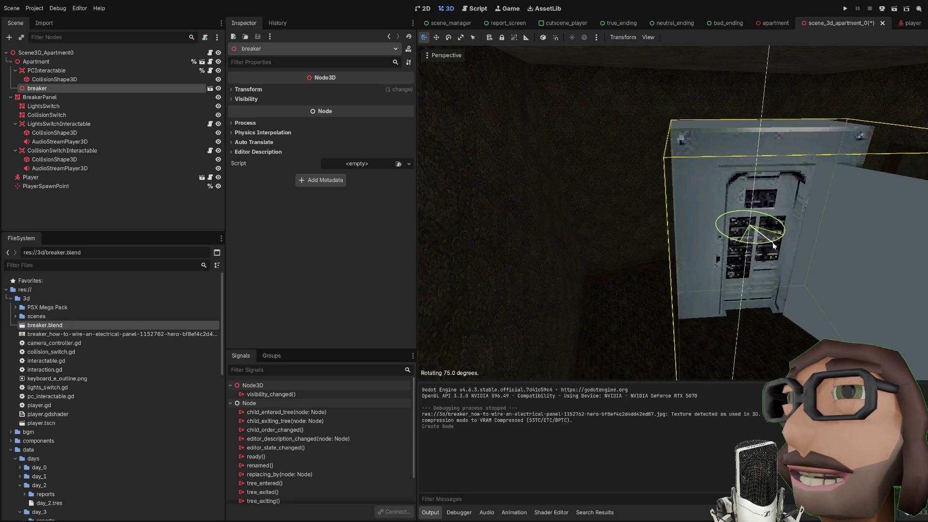
scroll(724, 253, "up", 3)
scroll(724, 253, "down", 2)
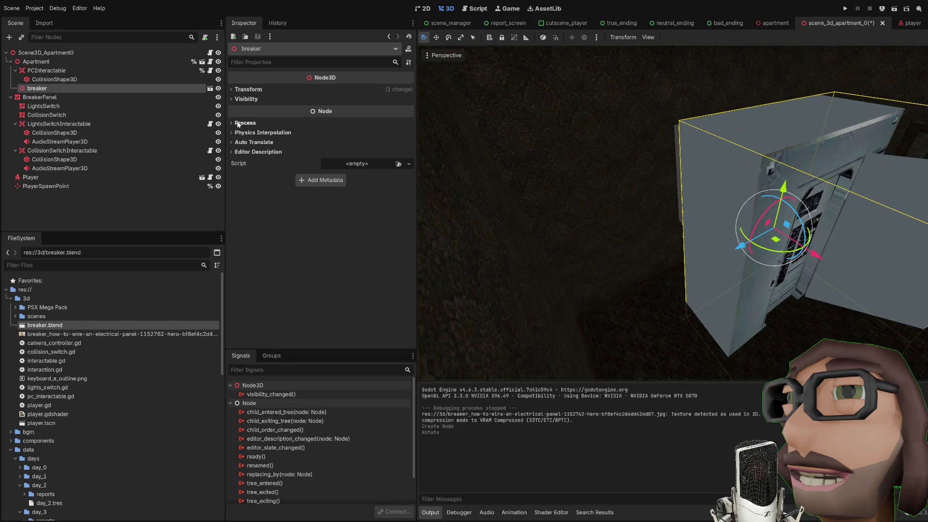
left_click(268, 89)
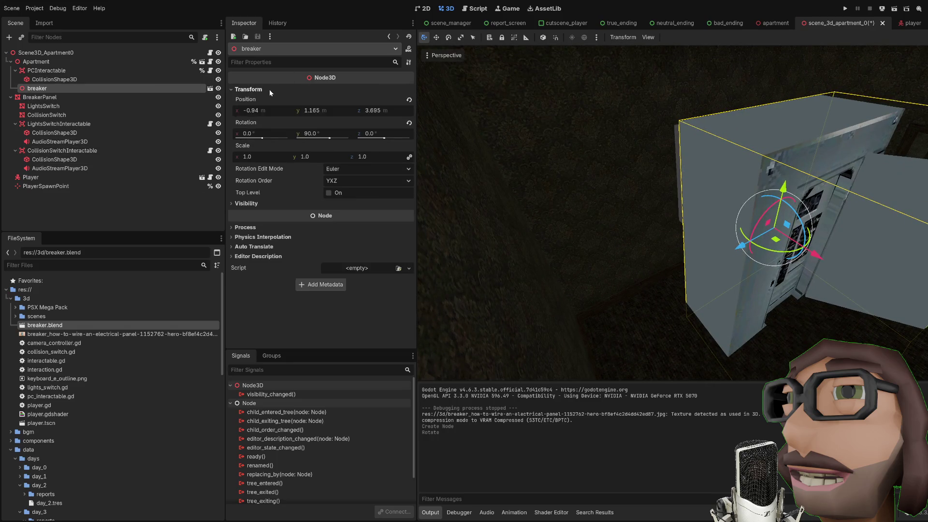
mouse_move(275, 158)
left_mouse_down()
mouse_move(256, 159)
mouse_move(275, 158)
left_mouse_up()
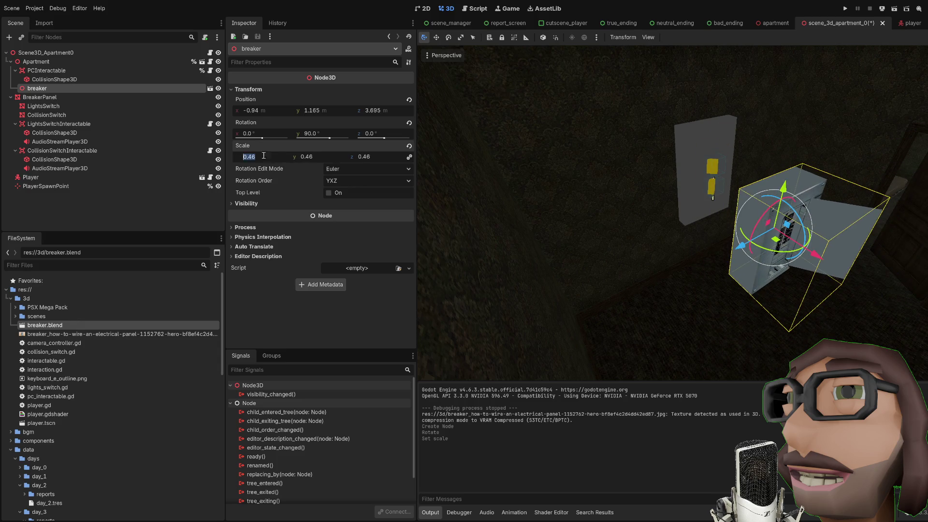
type("0.5")
key("Return")
mouse_move(816, 254)
left_mouse_down()
mouse_move(728, 211)
mouse_move(690, 140)
mouse_move(709, 182)
left_mouse_up()
scroll(696, 195, "up", 5)
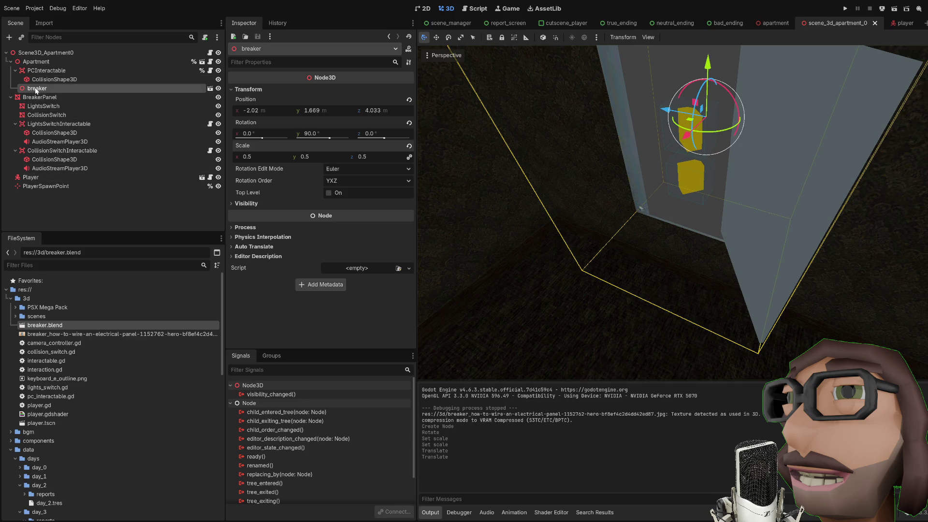
Step: Move the four switch nodes in the Scene dock under the breaker node
left_click_drag(40, 97, 35, 90)
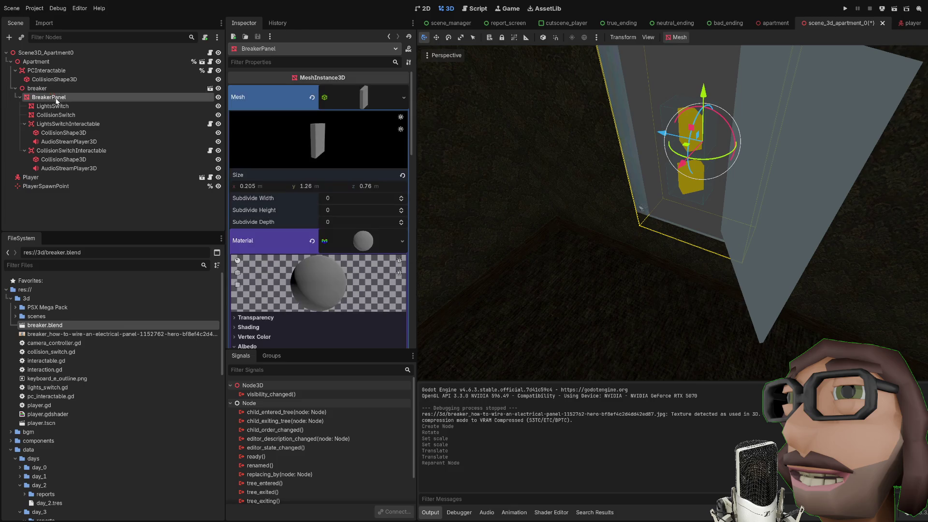
left_click(43, 106)
left_click(24, 124)
left_click(24, 133)
left_click(48, 133, "shift")
left_click_drag(46, 108, 39, 89)
Step: Delete the old BreakerPanel box and run the apartment scene with F6 to playtest
left_click(50, 133)
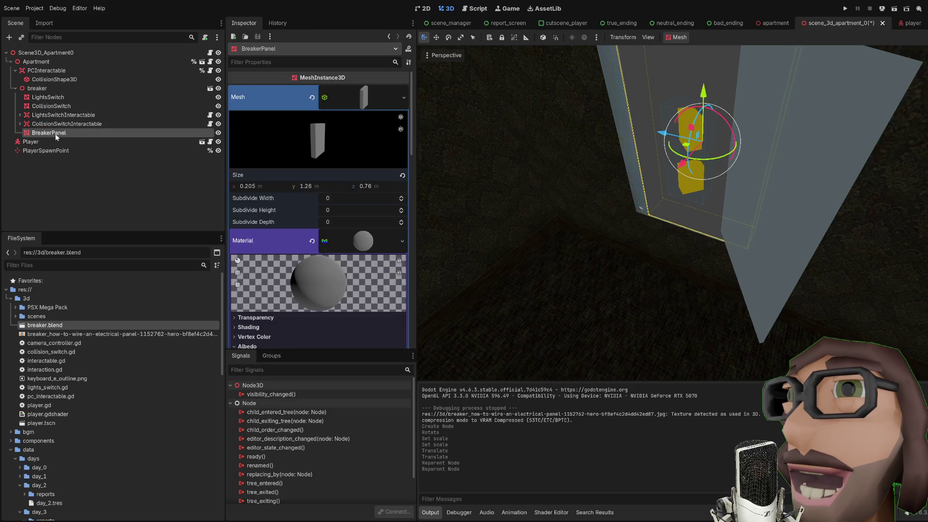
key("Delete")
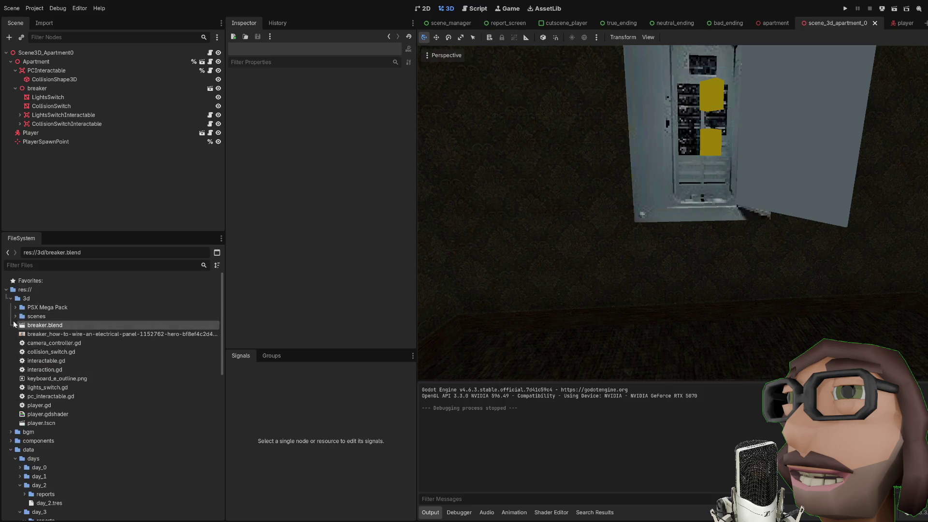
left_click(15, 316)
left_click(72, 360)
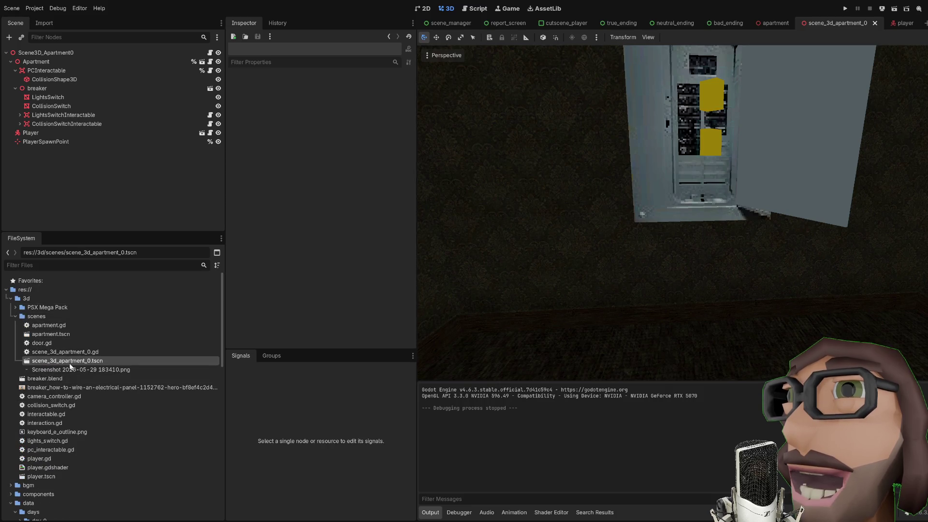
left_click(654, 313)
key("F6")
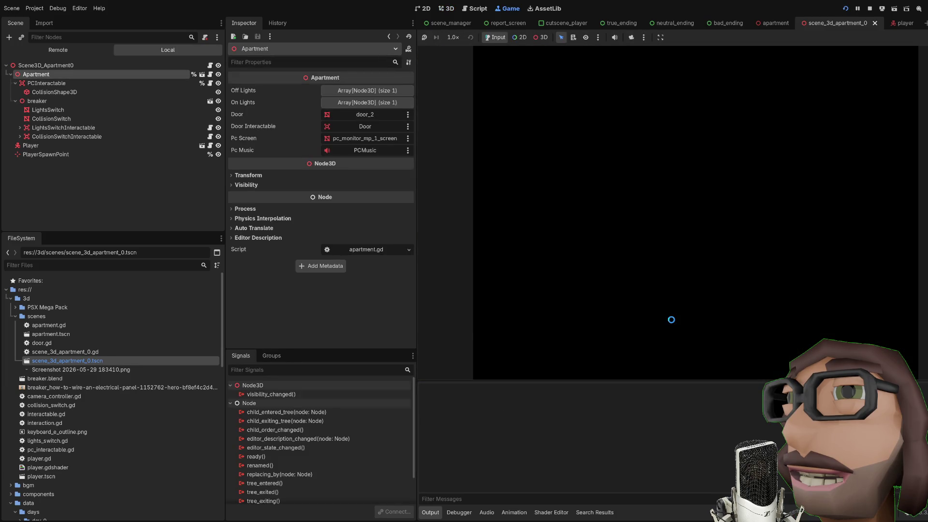
Step: Walk up to and around the new breaker panel to inspect it, then stop the game with F8
key("w")
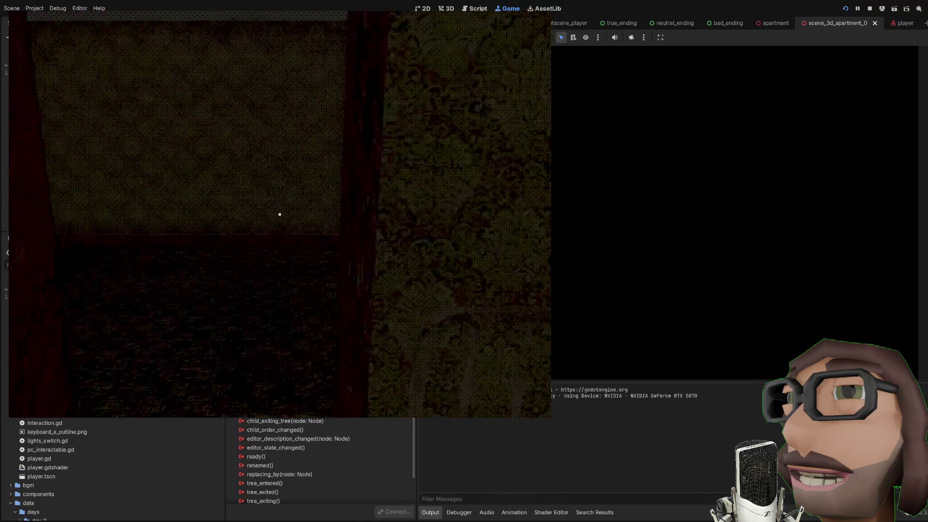
key("w")
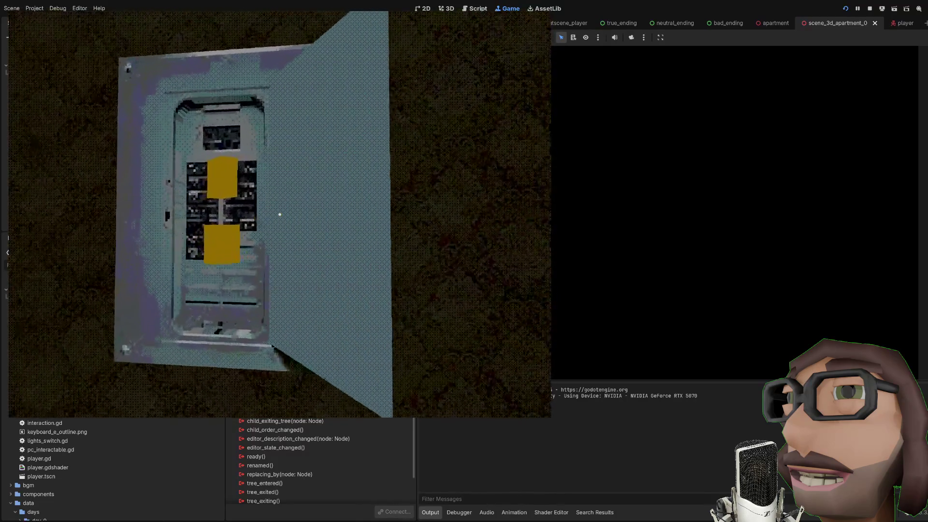
key("s")
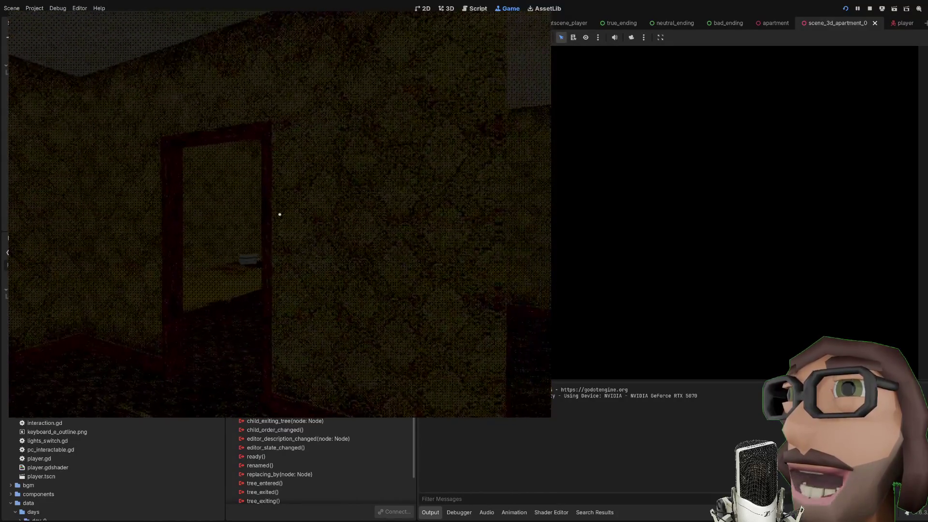
key("s")
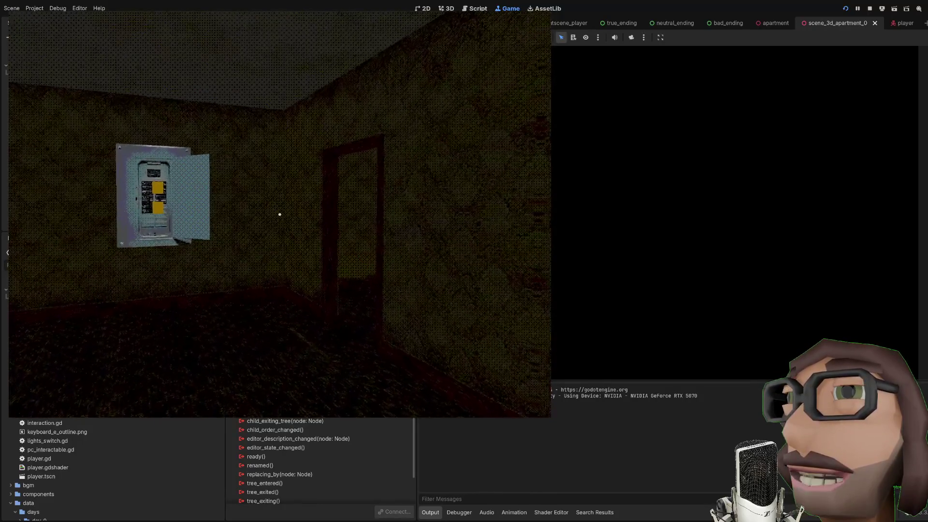
key("w")
key("w")
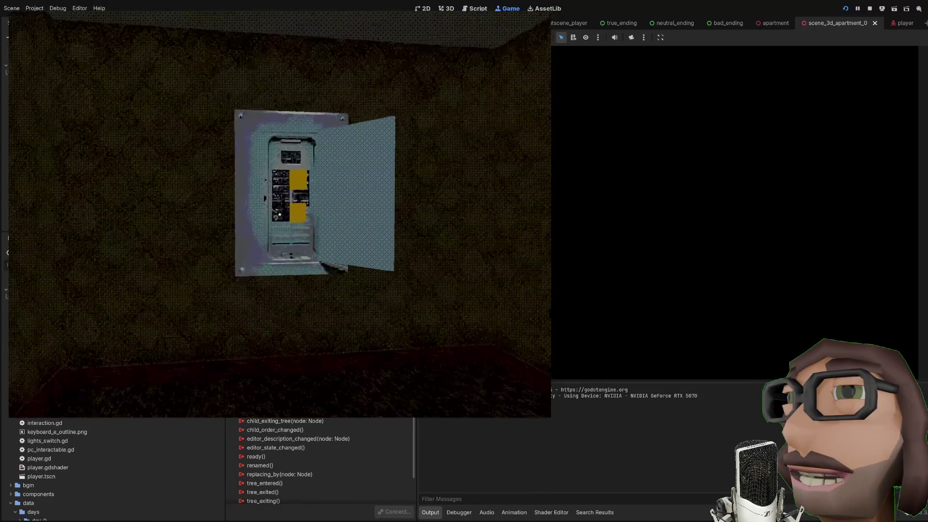
key("s")
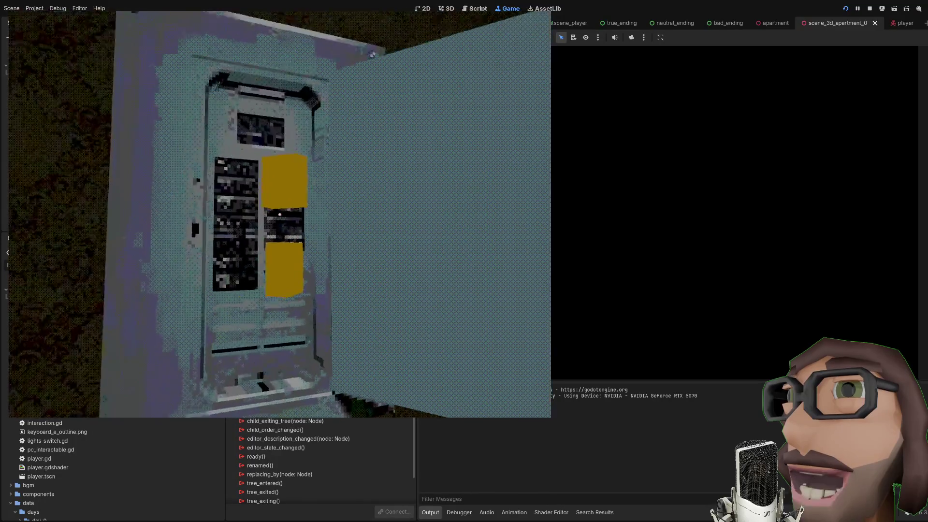
key("s")
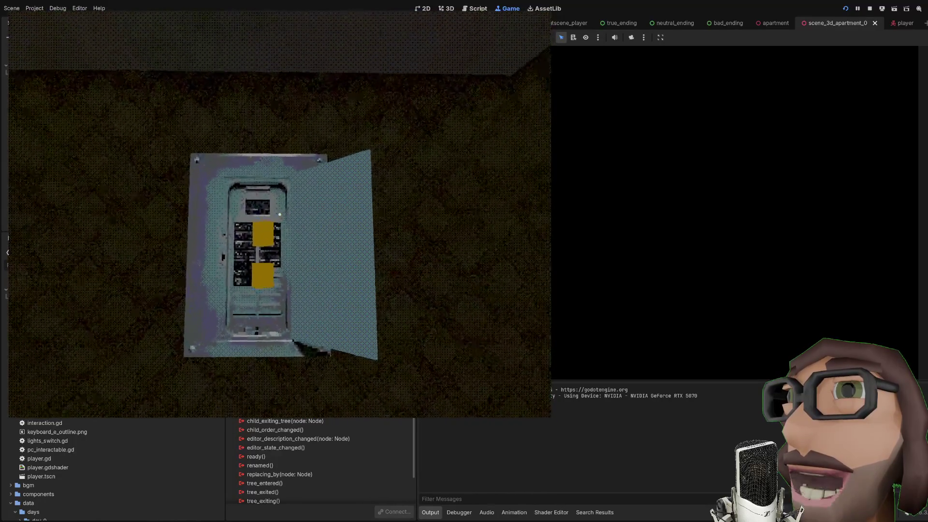
key("a")
key("w")
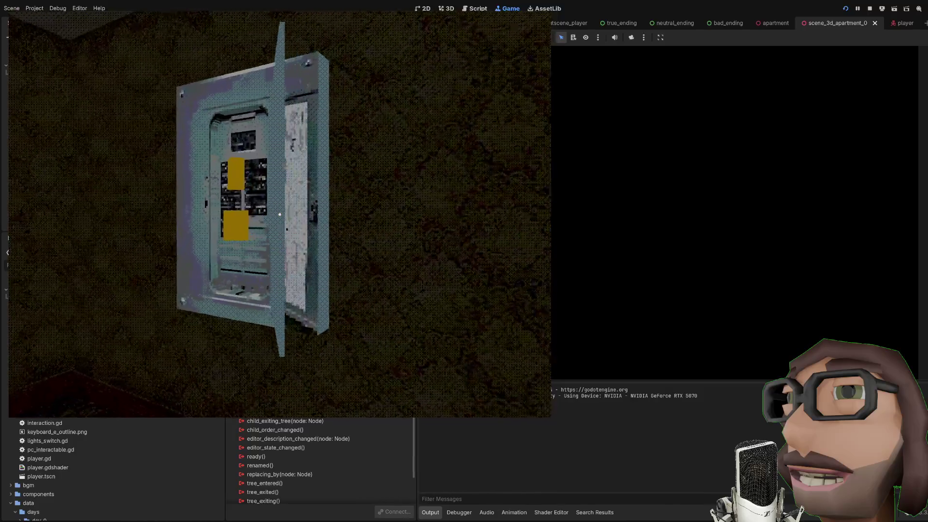
key("s")
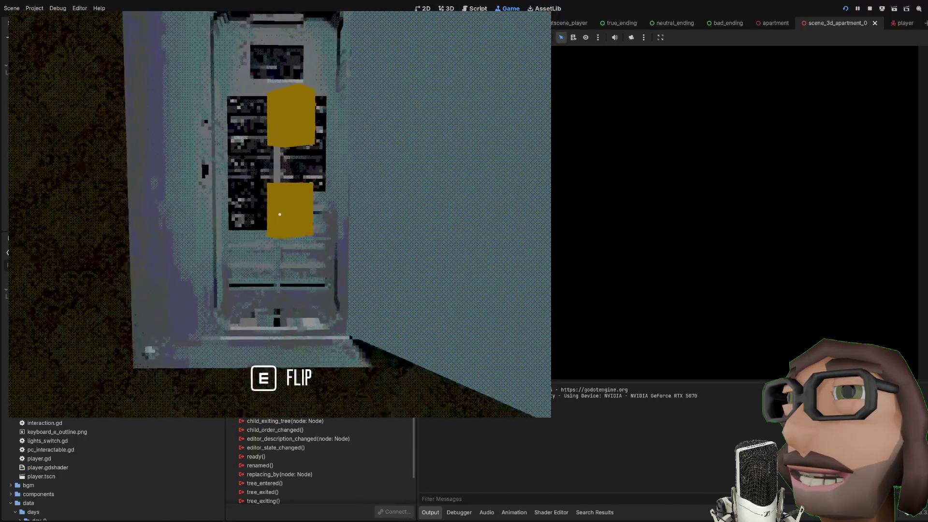
key("F8")
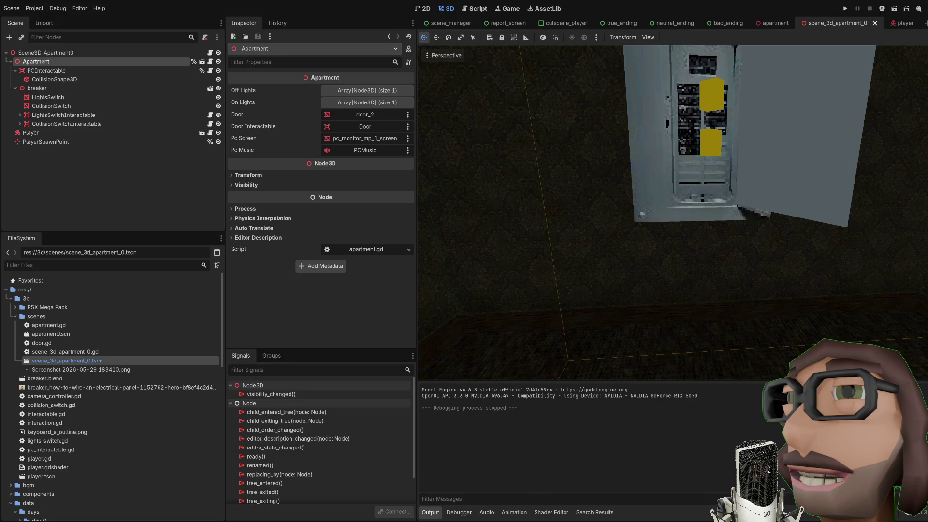
Step: Scale the breaker node to 0.35, lower it to Y 1.484 on the wall, and run the scene
left_click(731, 199)
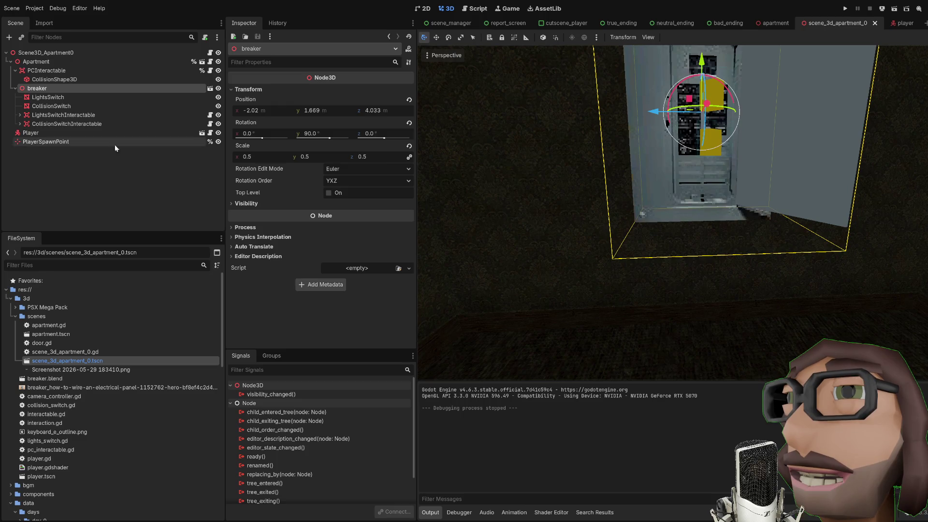
left_click(268, 156)
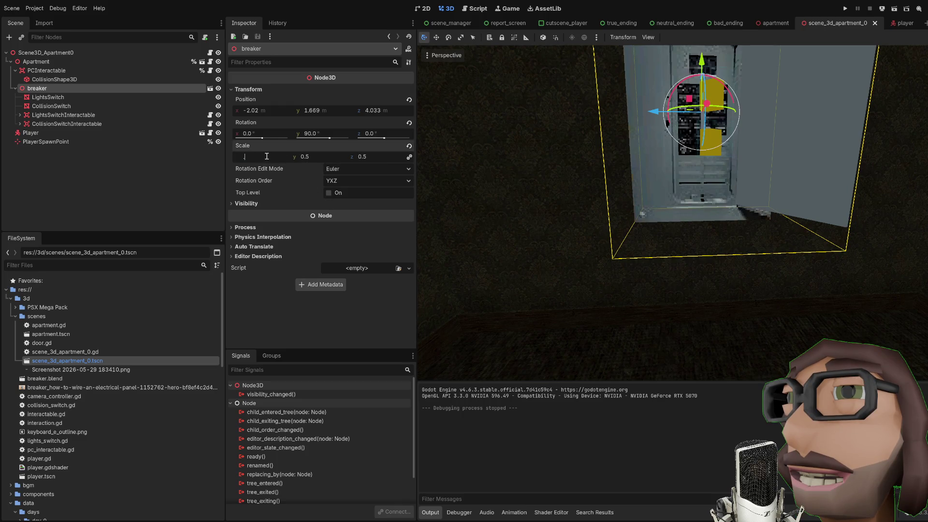
type("0.35")
key("Return")
left_click_drag(710, 68, 711, 94)
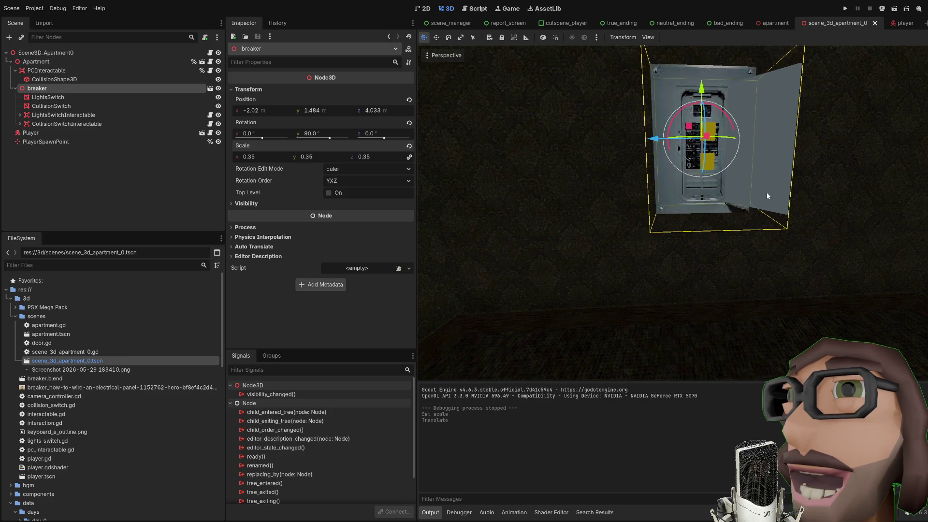
key("F6")
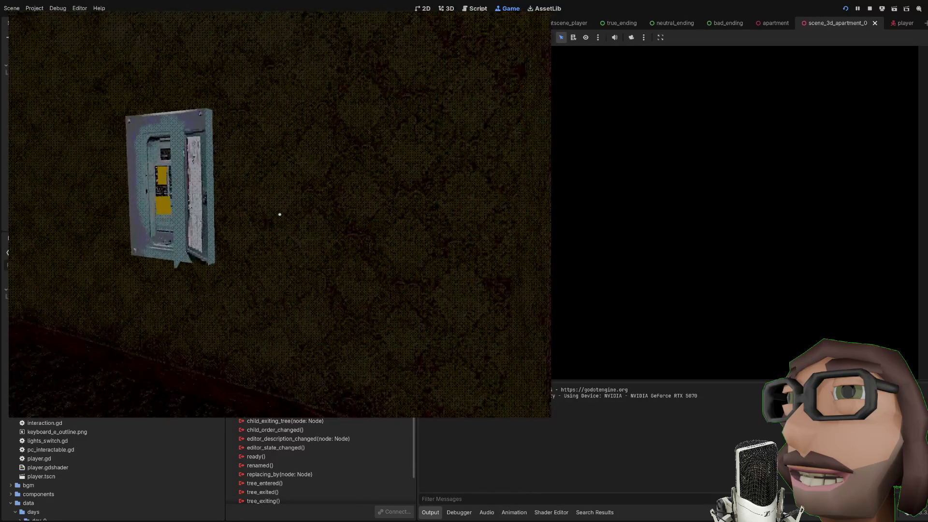
Step: Approach and back away from the lowered panel, walk through the doorway, then stop with F8
key("w")
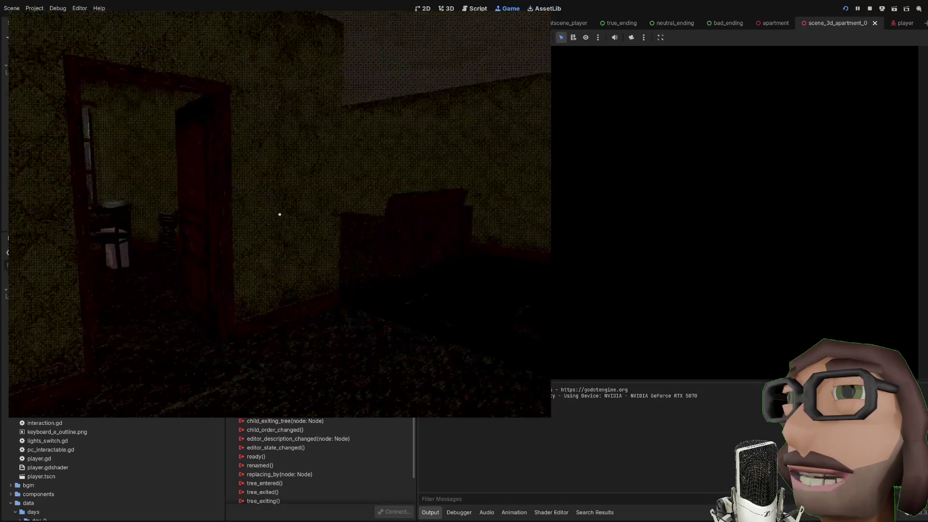
key("s")
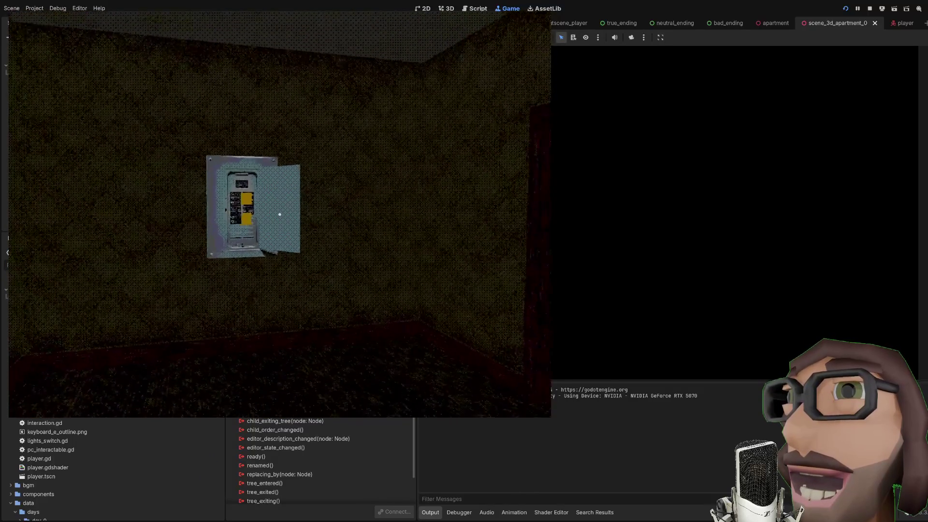
key("s")
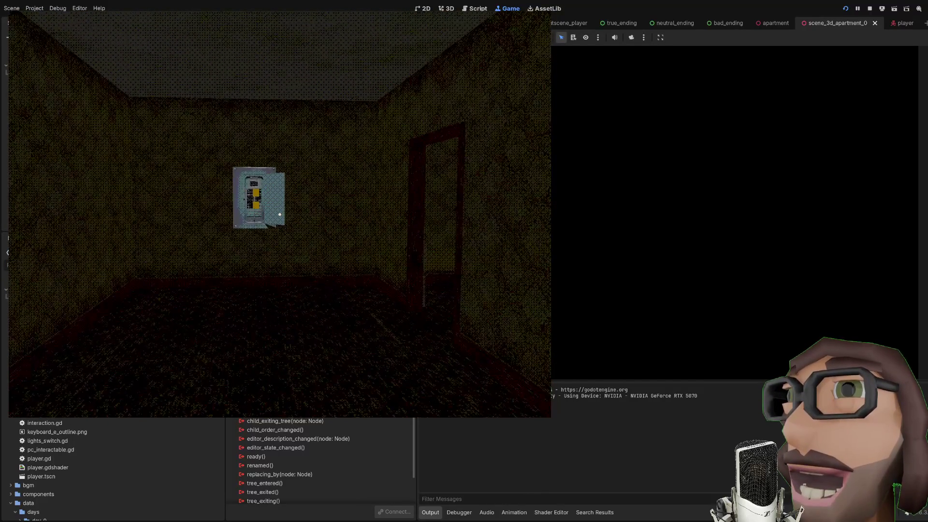
key("w")
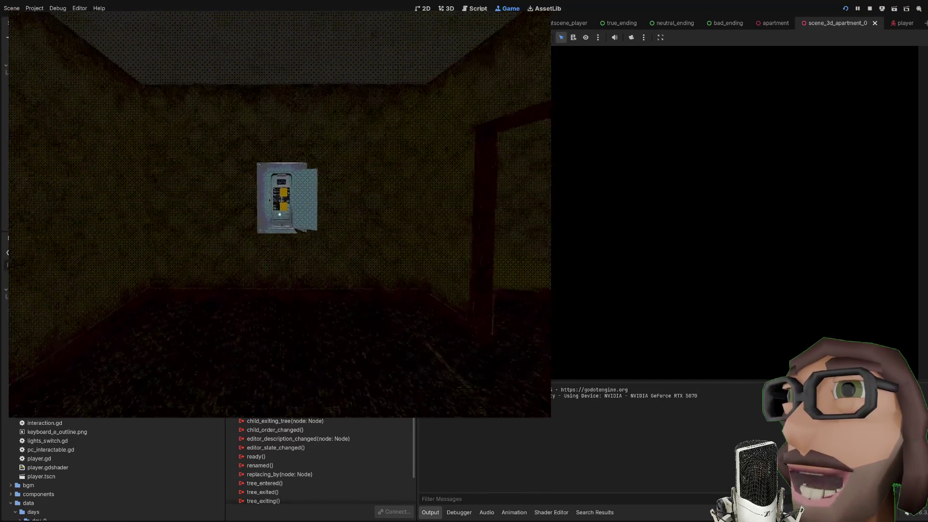
key("w")
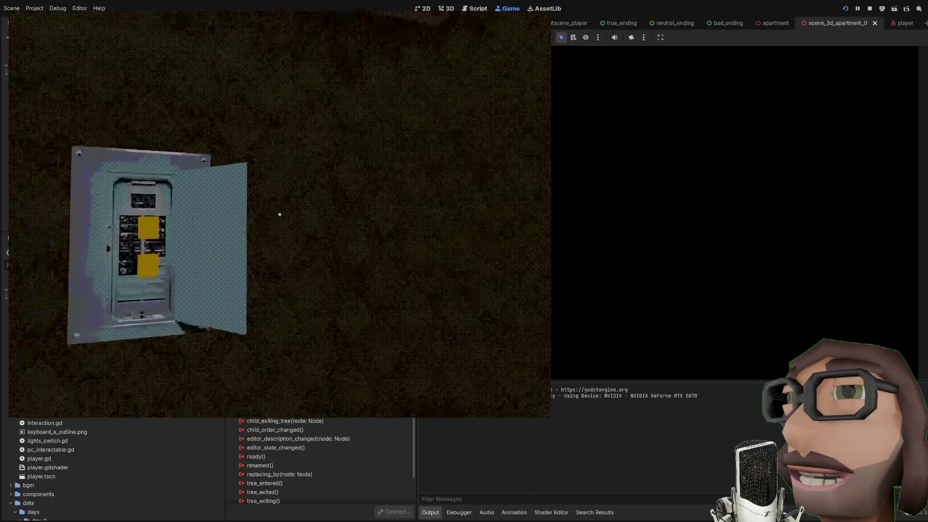
key("s")
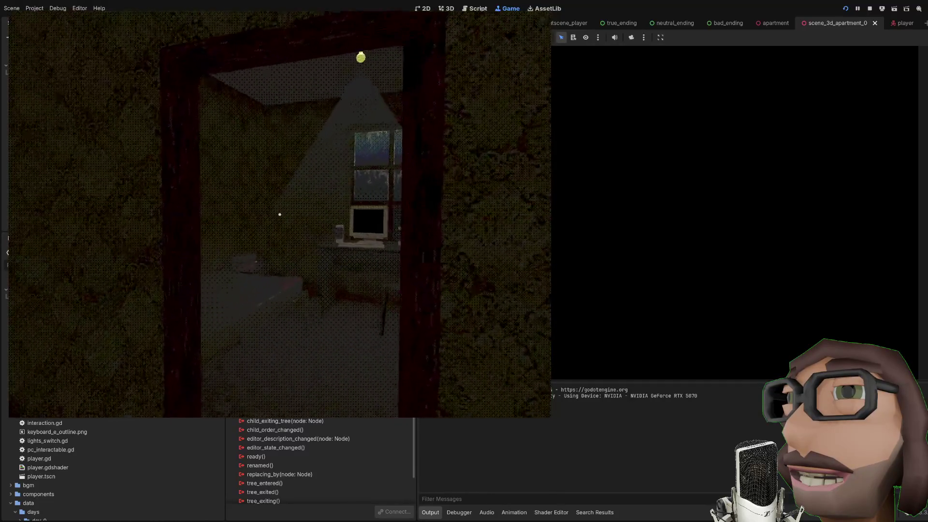
key("w")
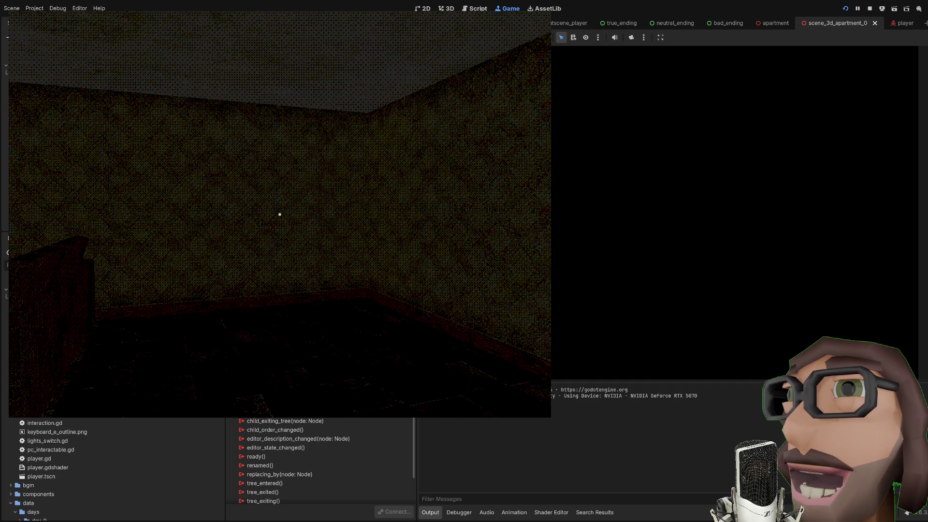
mouse_move(279, 214)
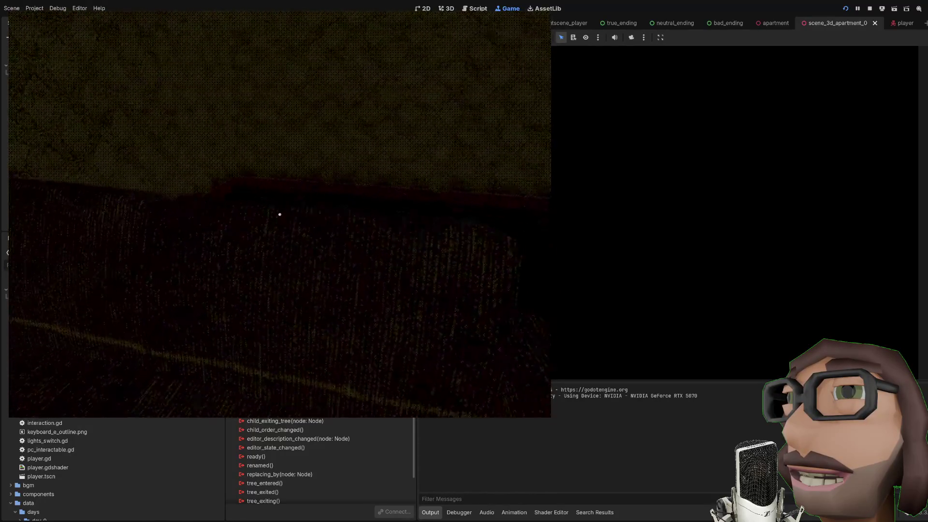
key("F8")
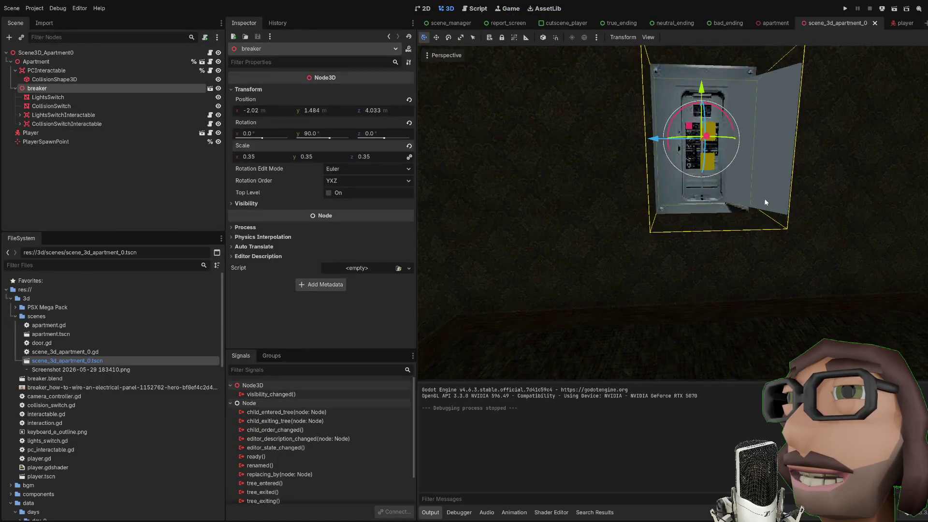
Step: Open the apartment scene, select the sofa and make its child nodes editable
scroll(764, 198, "down", 5)
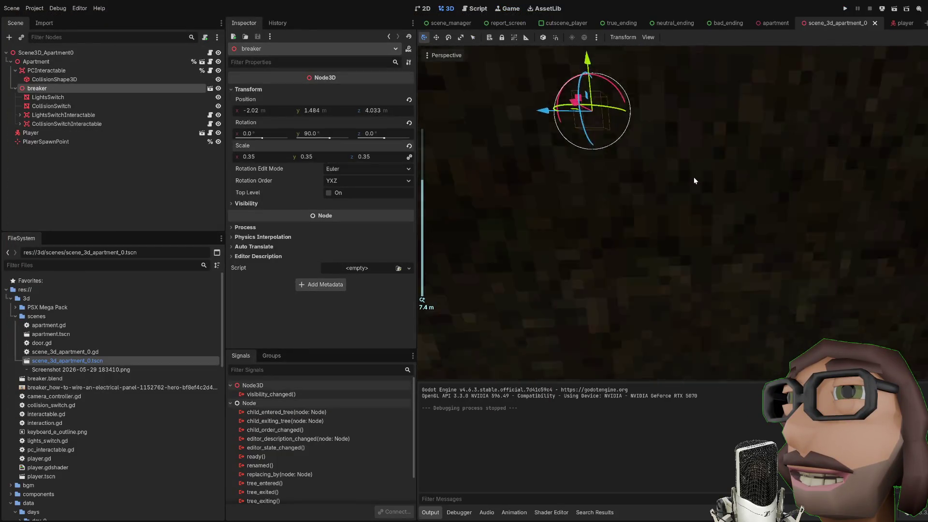
scroll(694, 177, "down", 3)
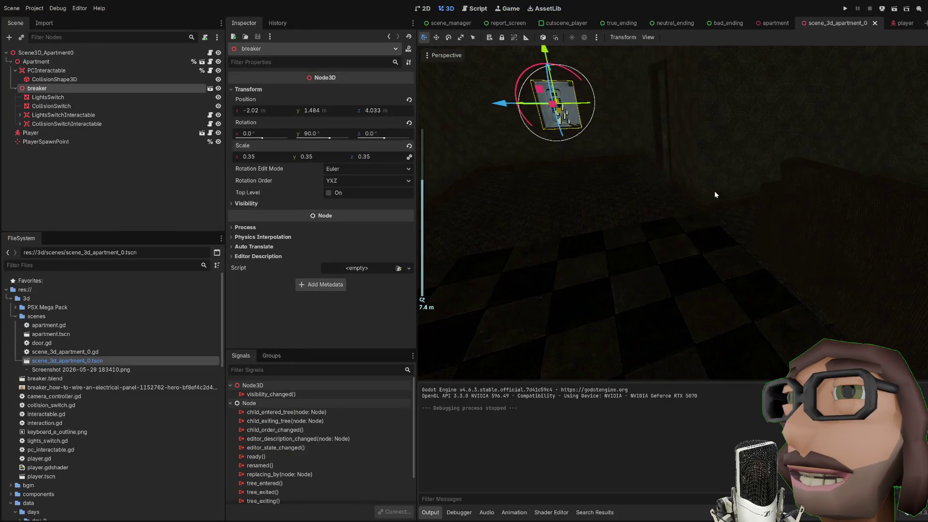
left_click(738, 220)
key("ctrl+shift+Tab")
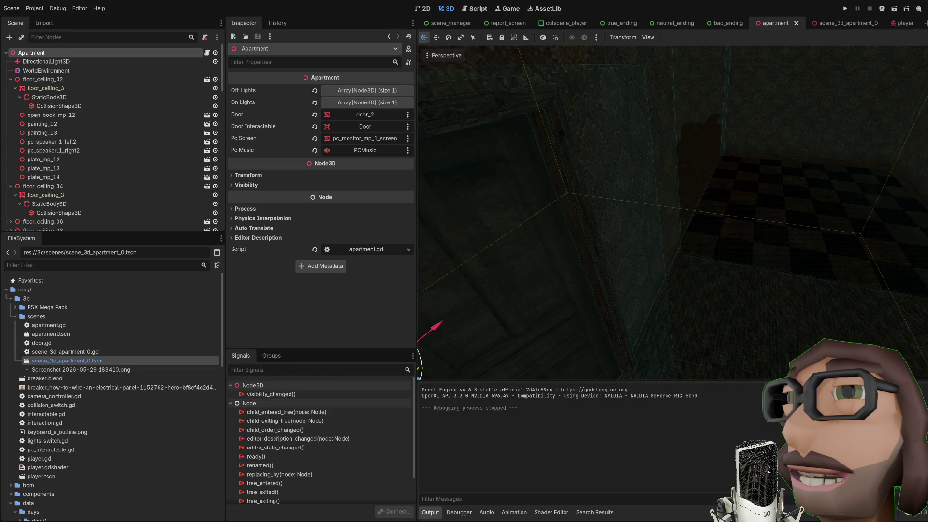
scroll(493, 262, "up", 3)
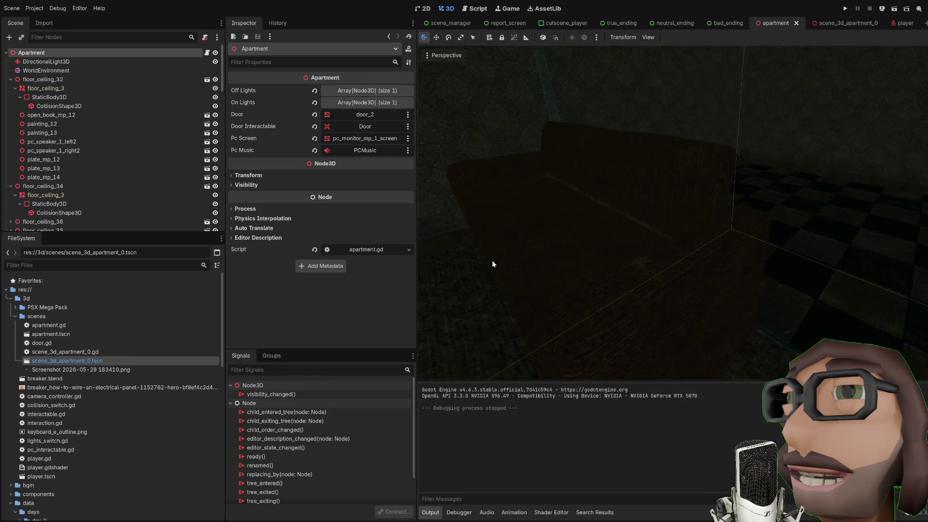
left_click(590, 229)
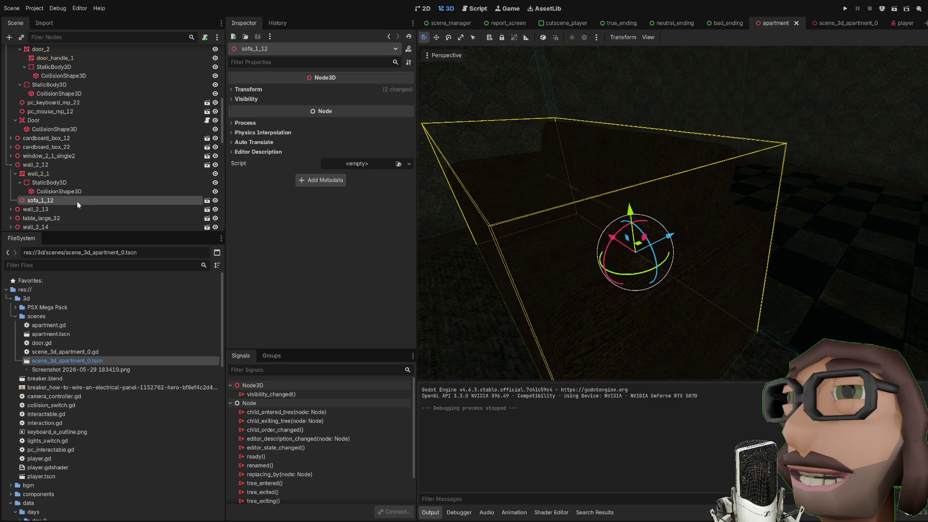
right_click(50, 200)
left_click(112, 387)
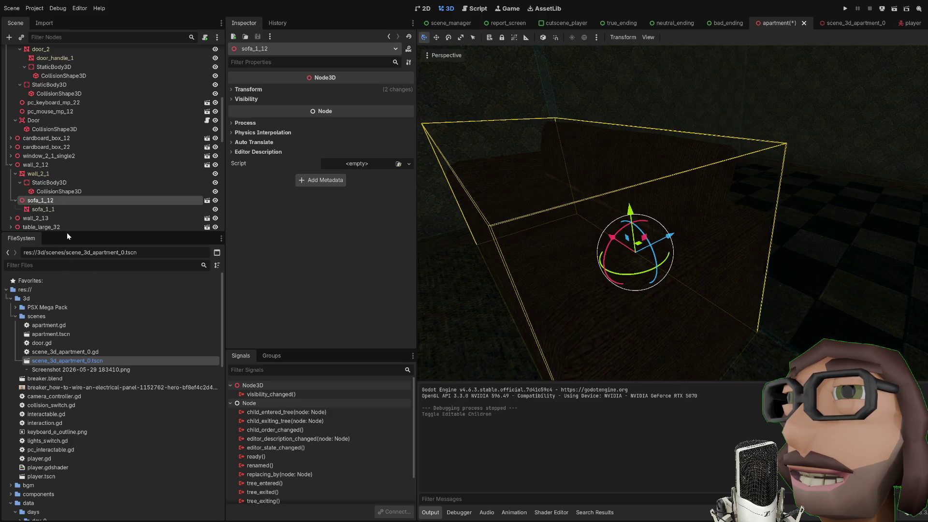
Step: Give the sofa_1_1 mesh a bounding-box static body and launch the game with F5
left_click(57, 209)
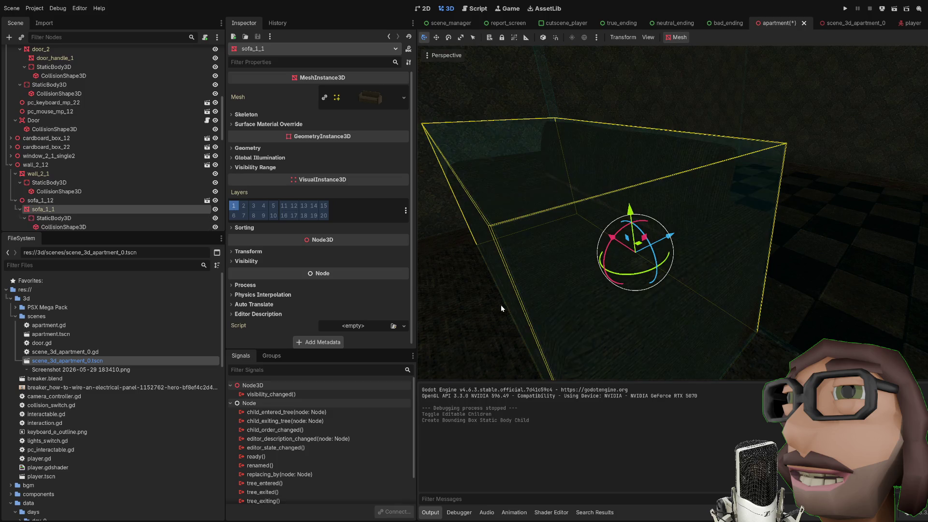
key("Return")
key("F5")
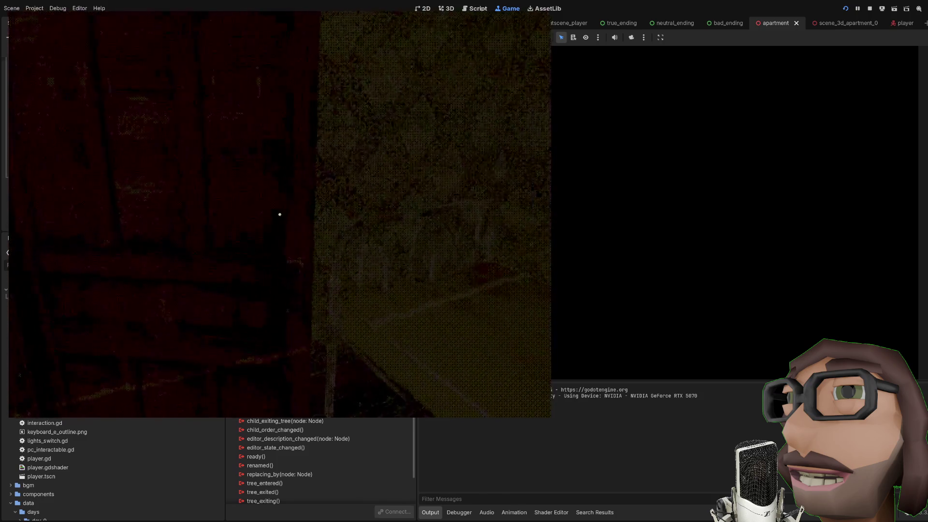
Step: Walk past the glowing TV to the breaker panel wall and swing its door open
mouse_move(279, 214)
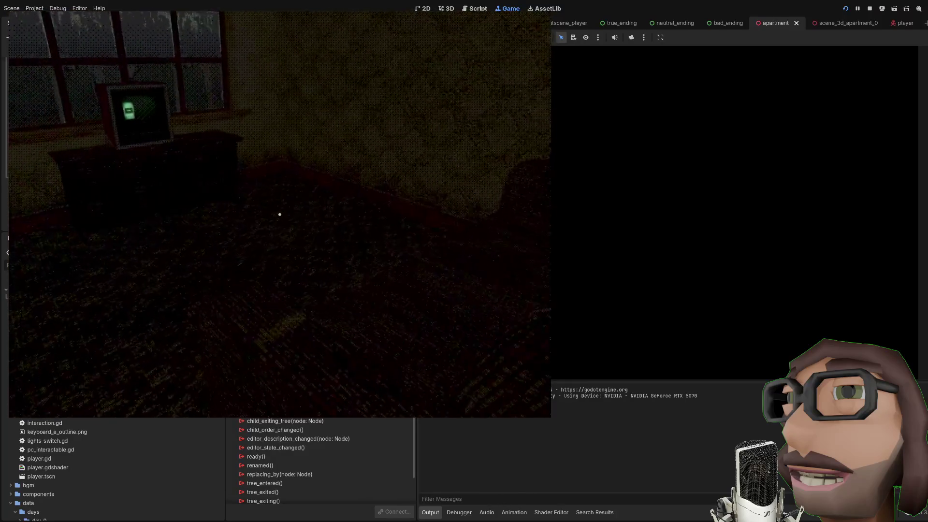
key("w")
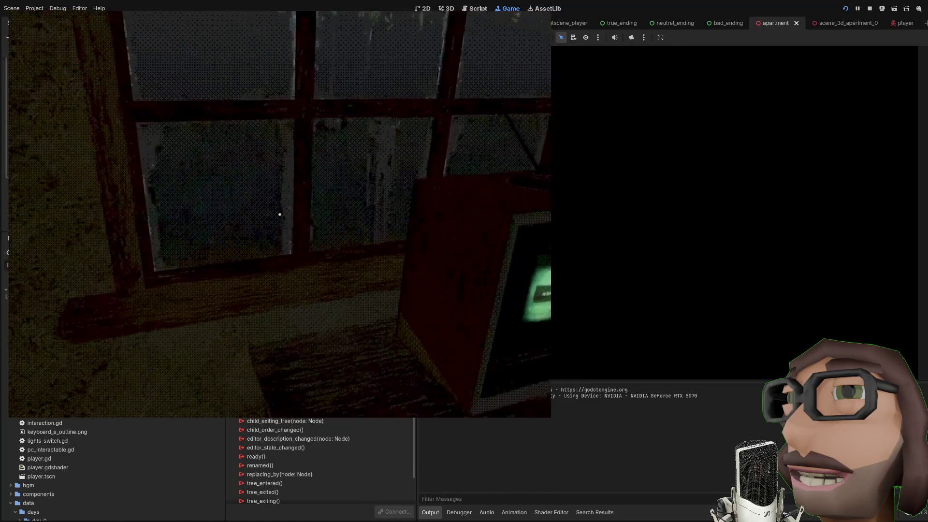
key("d")
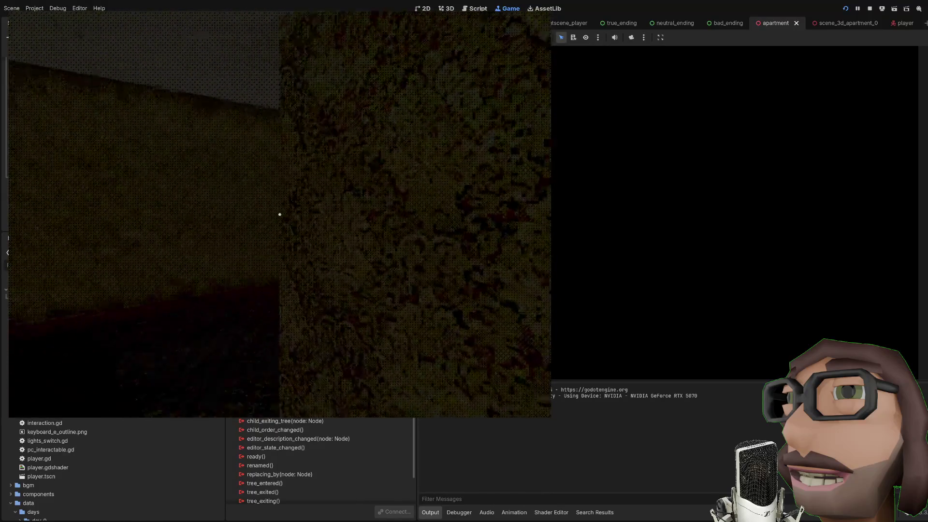
key("w")
key("e")
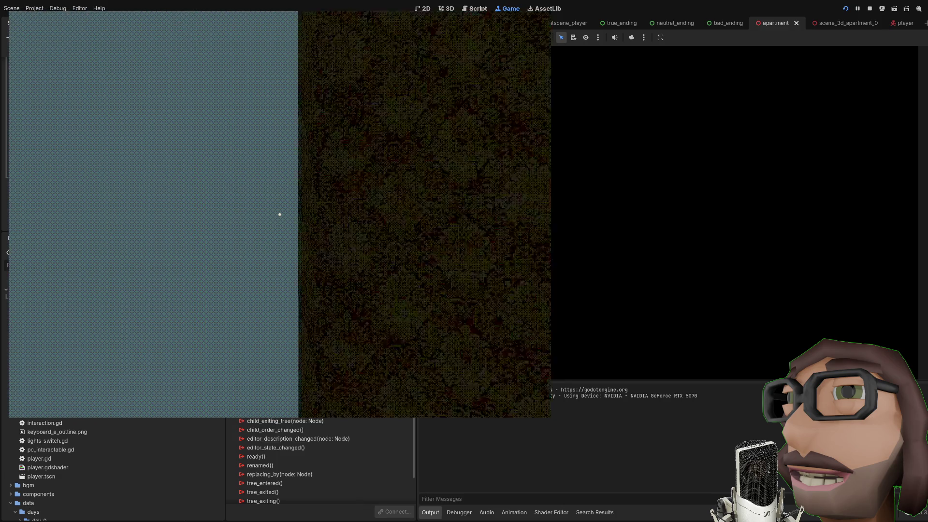
Step: Walk into the desk room, aim at the yellow breaker for its flip prompt, then stop the game
key("w")
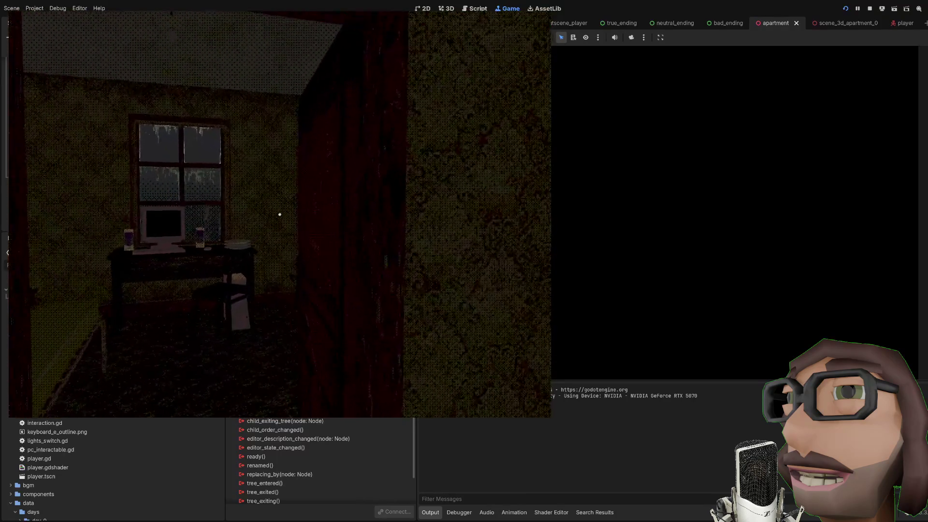
key("w")
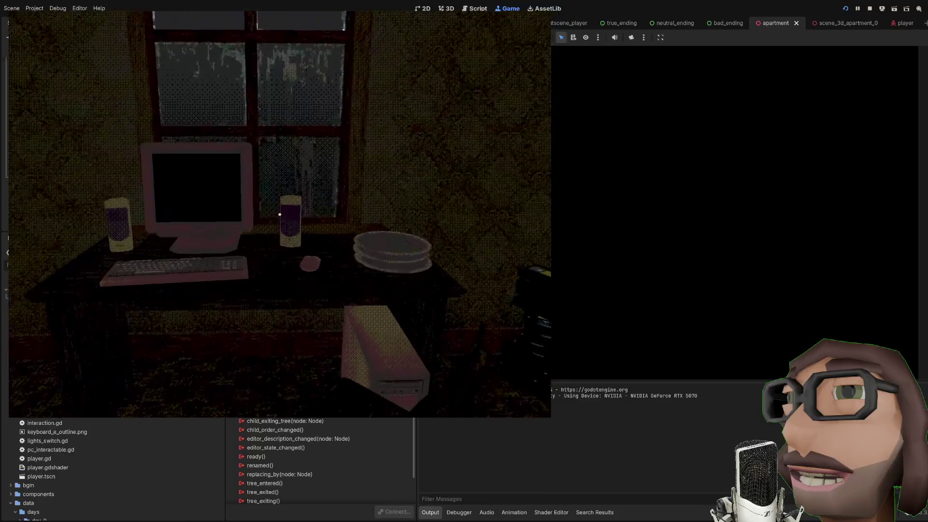
key("w")
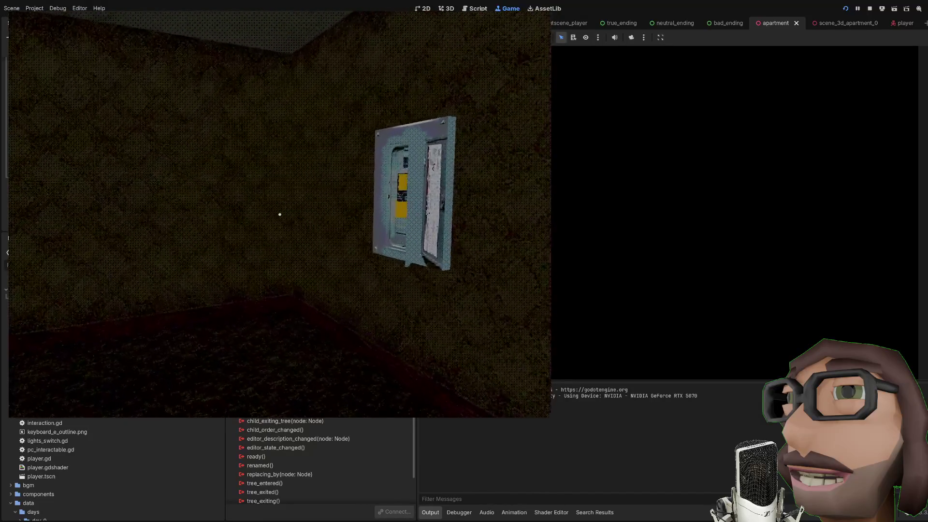
key("w")
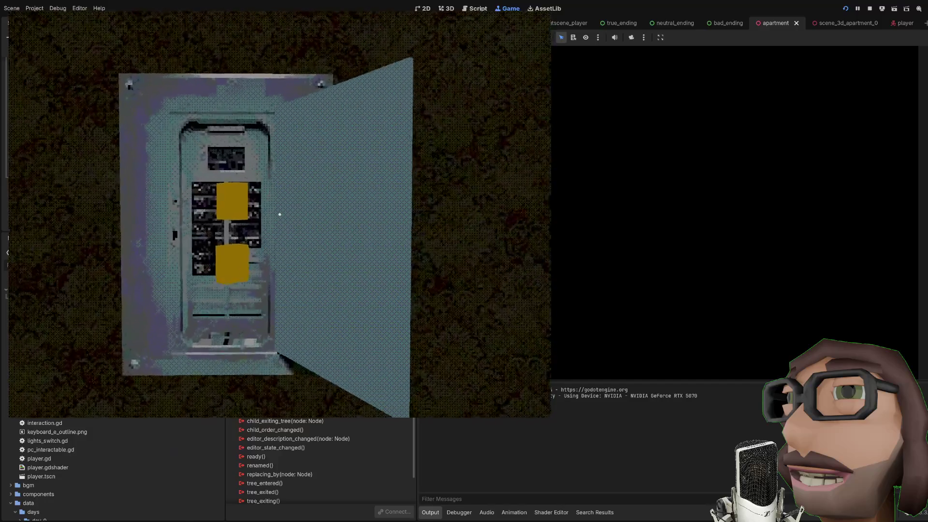
key("w")
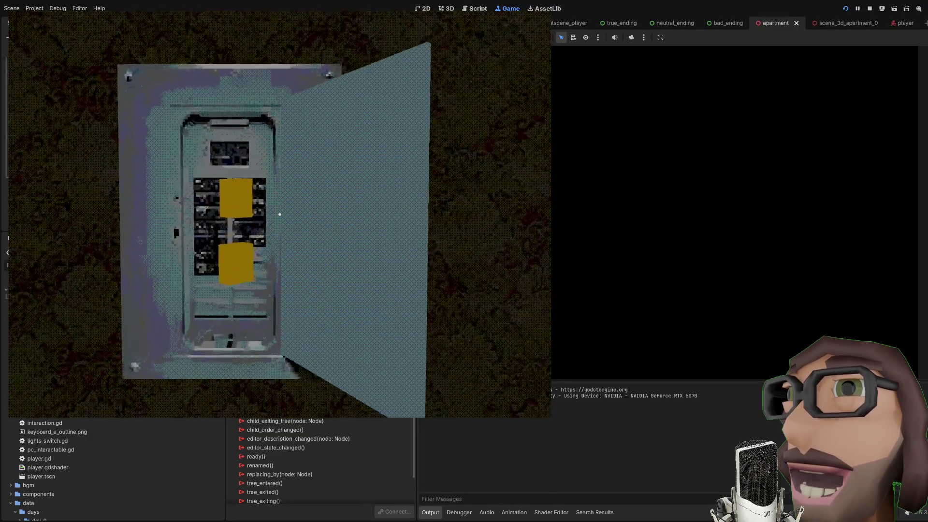
key("s")
key("F8")
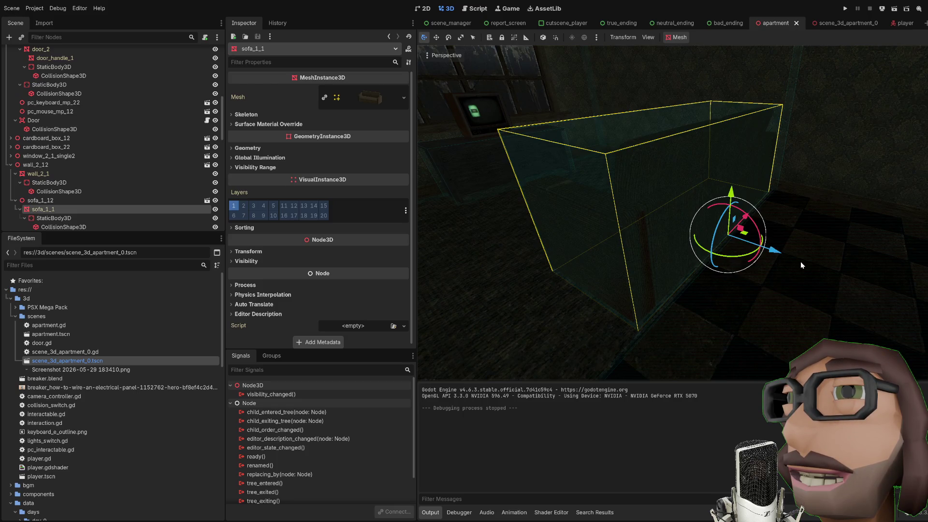
Step: Zoom in the 3D viewport and return to the scene_3d_apartment_0 scene
scroll(800, 262, "up", 5)
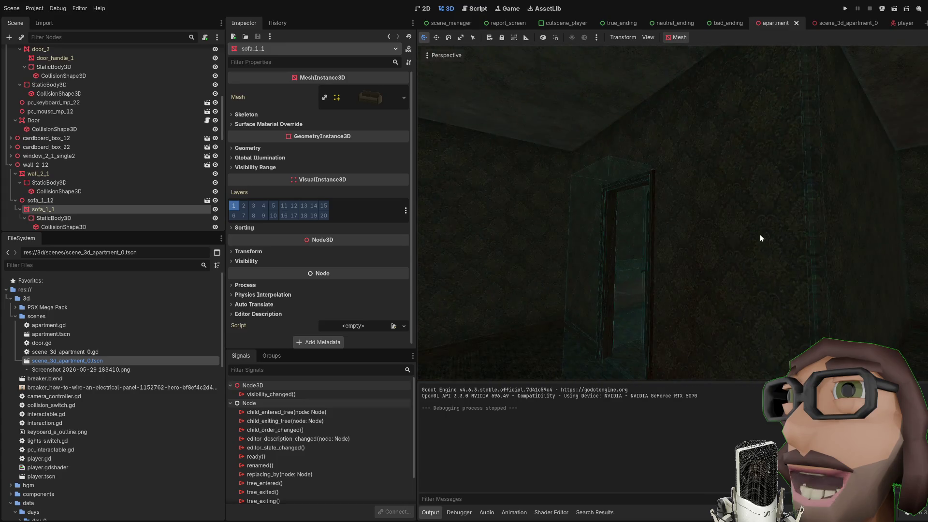
left_click(837, 23)
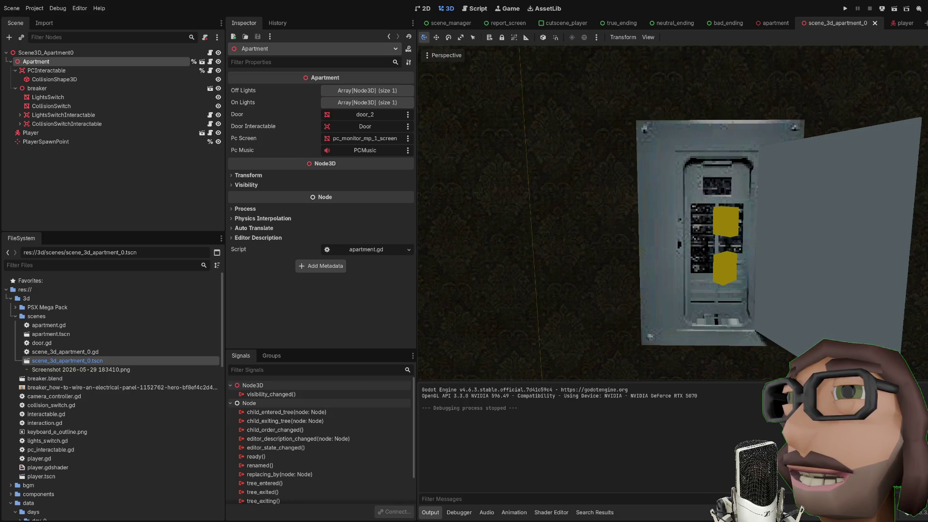
Step: Scroll the view over the breaker panel mounted on the apartment wall
scroll(589, 338, "down", 10)
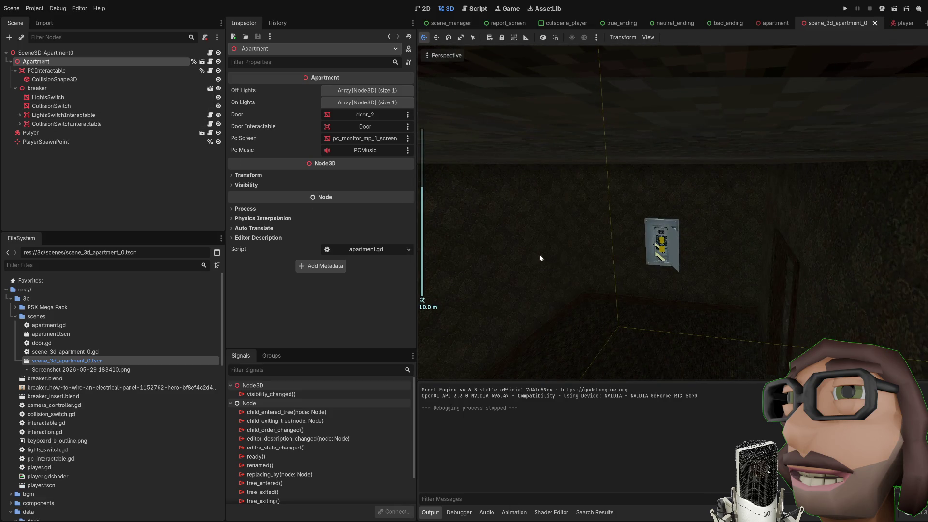
Step: Select the breaker node and drop breaker_insert.blend under it as a child instance
scroll(641, 256, "up", 4)
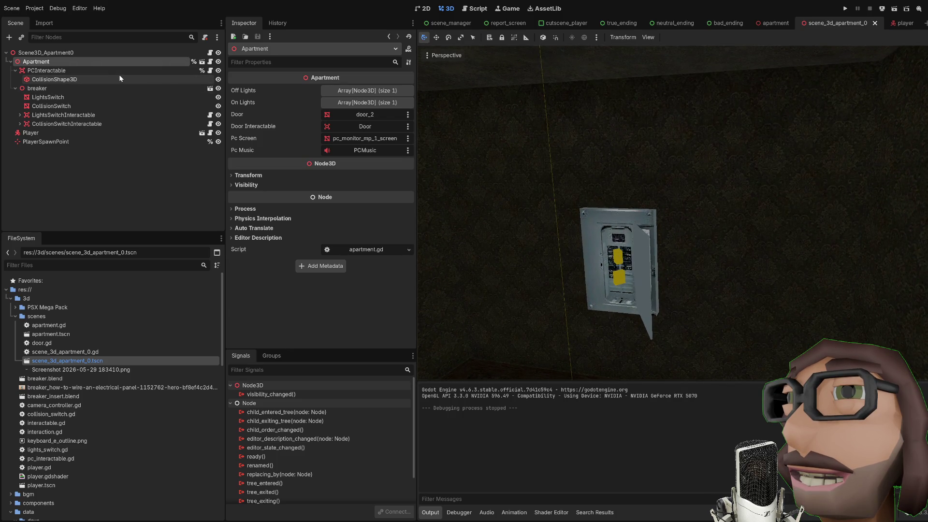
left_click(93, 87)
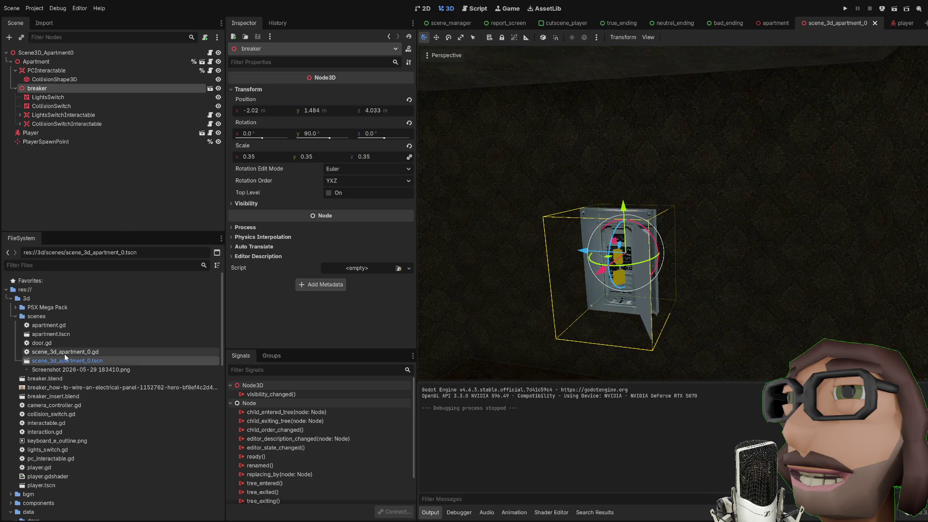
mouse_move(58, 397)
left_mouse_down()
mouse_move(67, 104)
mouse_move(63, 110)
left_mouse_up()
scroll(649, 307, "up", 2)
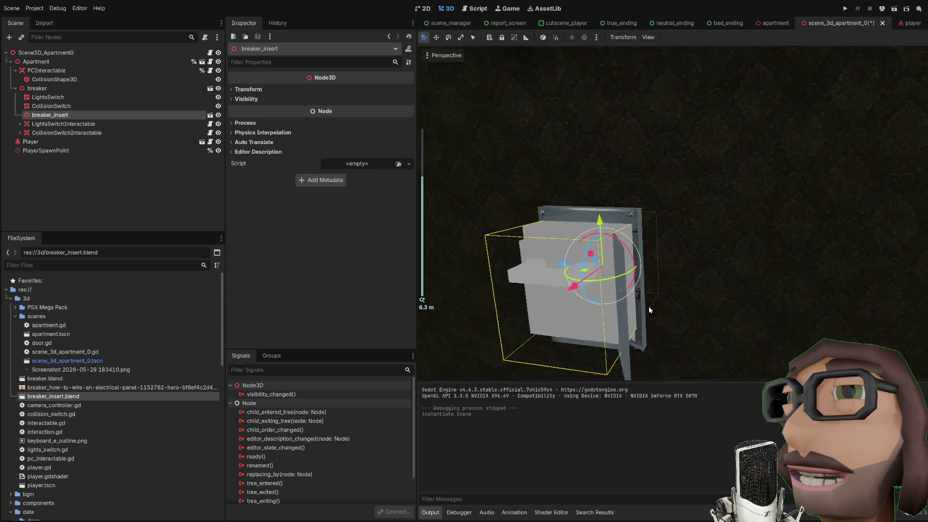
Step: Orbit and frame the view on the reimported breaker_insert, then reveal its transform values
scroll(649, 306, "up", 3)
middle_click(713, 263)
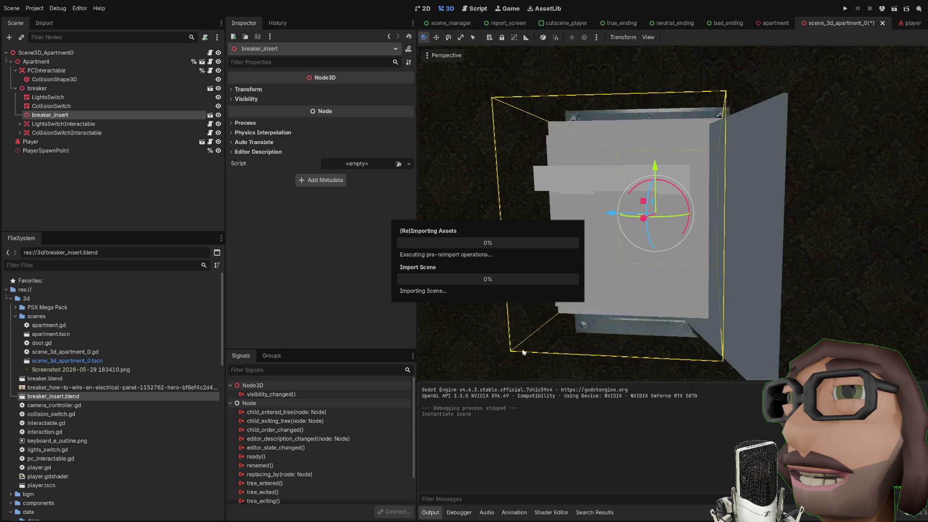
mouse_move(523, 352)
left_mouse_down()
mouse_move(701, 262)
mouse_move(680, 261)
left_mouse_up()
key("f")
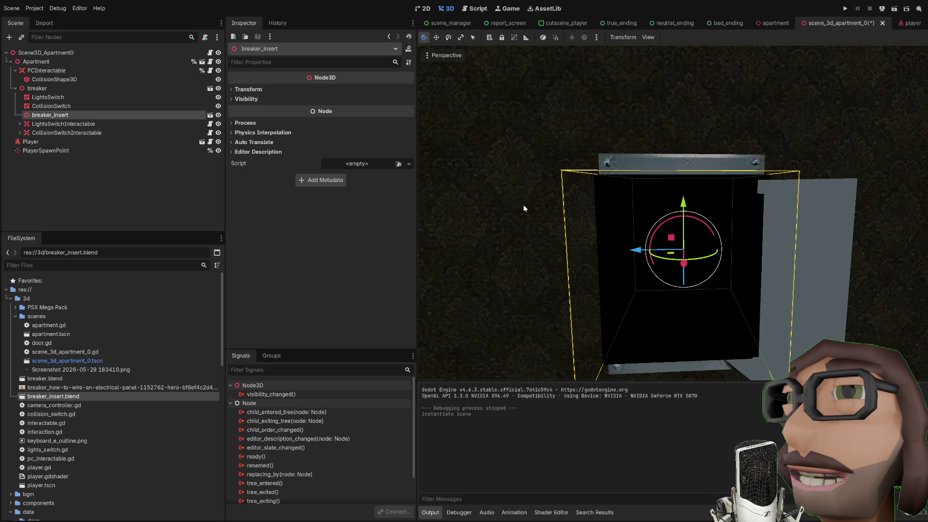
scroll(575, 204, "down", 5)
key("f")
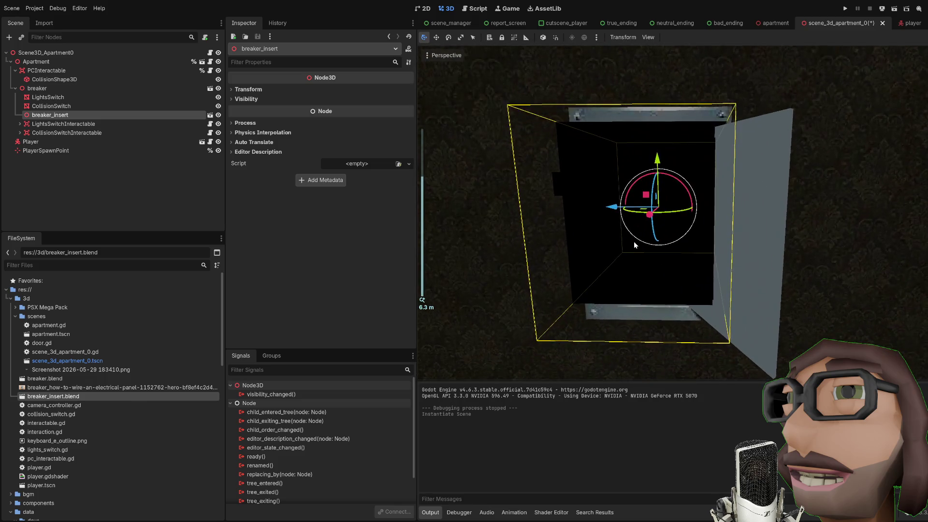
left_click(248, 89)
Step: Scale the breaker insert to 0.25 on all axes and move it forward inside the panel
left_click(264, 155)
type("0.33")
key("Return")
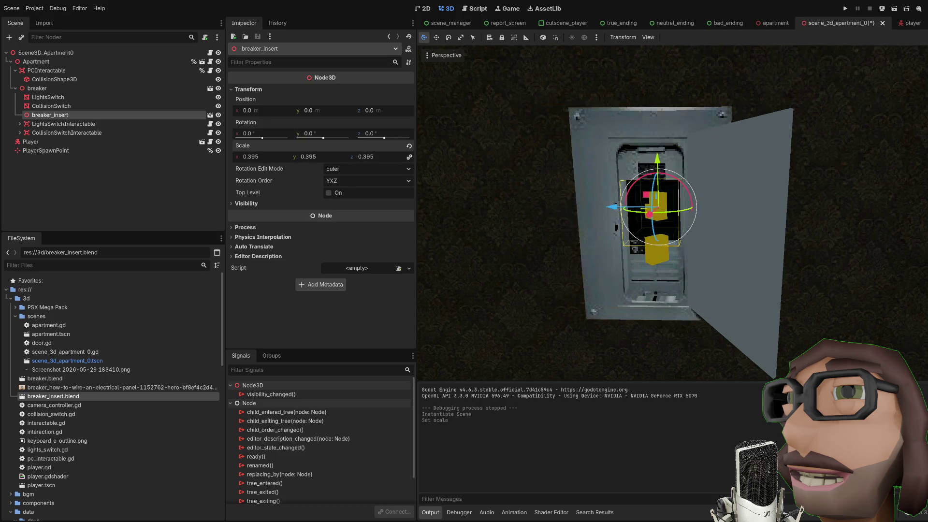
left_click(272, 155)
type("0.3")
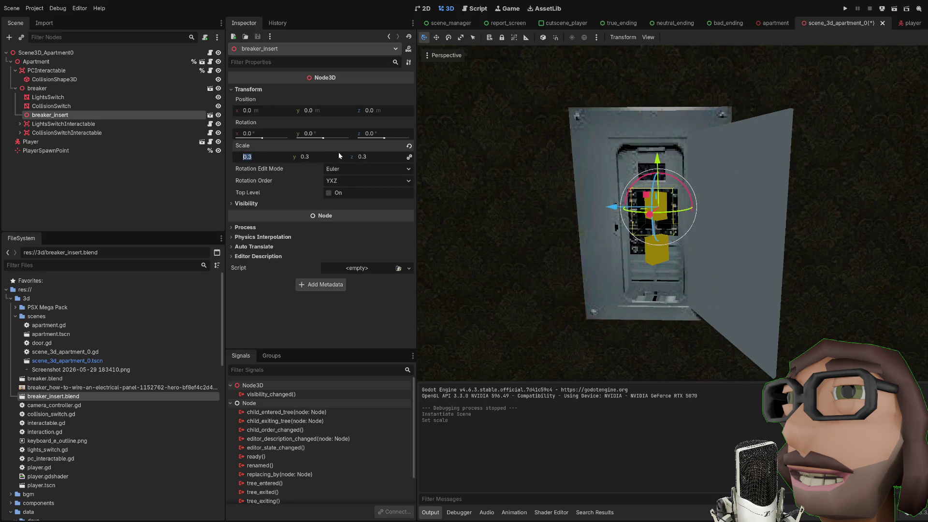
type(".25")
key("Return")
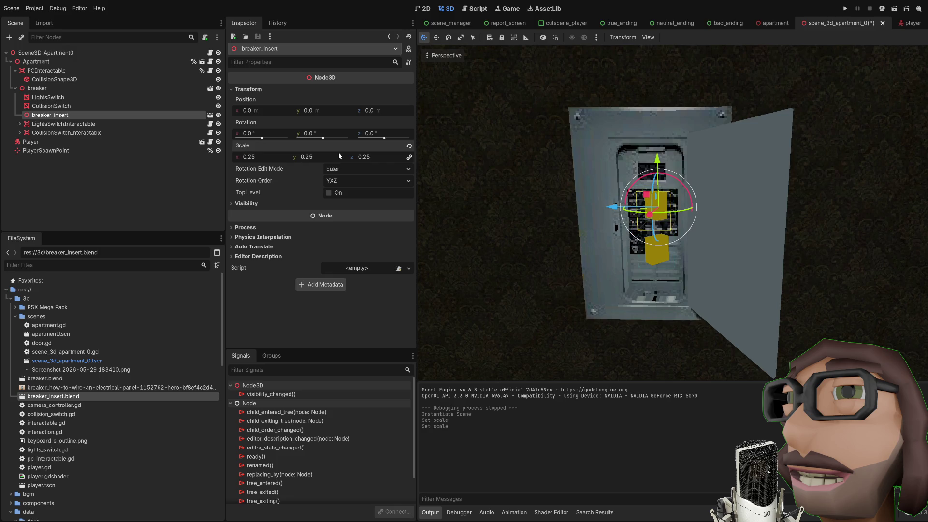
scroll(706, 225, "up", 5)
scroll(686, 227, "down", 4)
left_click_drag(653, 216, 652, 227)
Step: Delete the old LightsSwitch and CollisionSwitch meshes under LightsSwitchInteractable
left_click(94, 124)
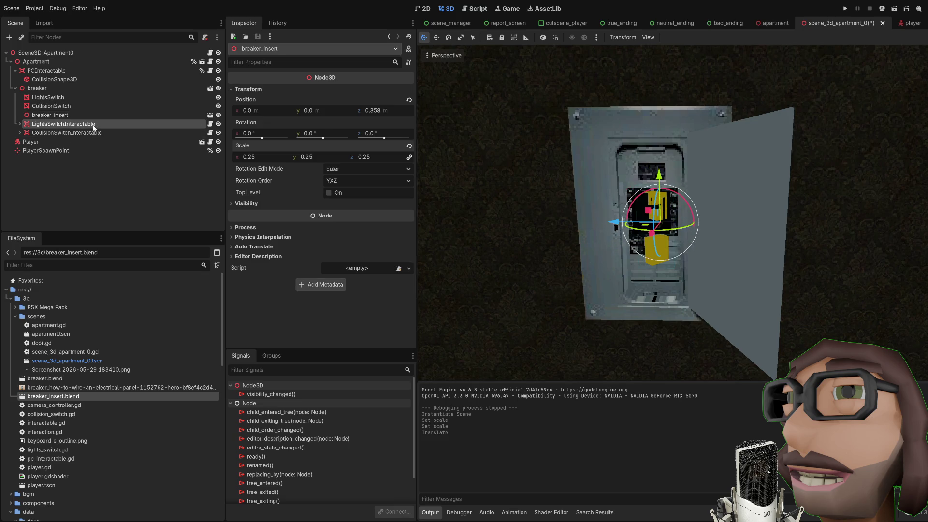
left_click(48, 106)
left_click(48, 97, "ctrl")
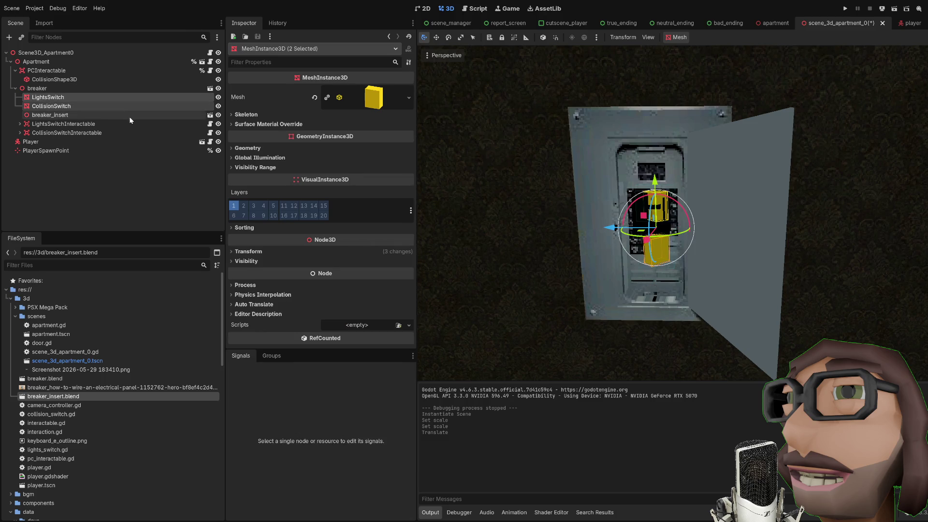
key("Delete")
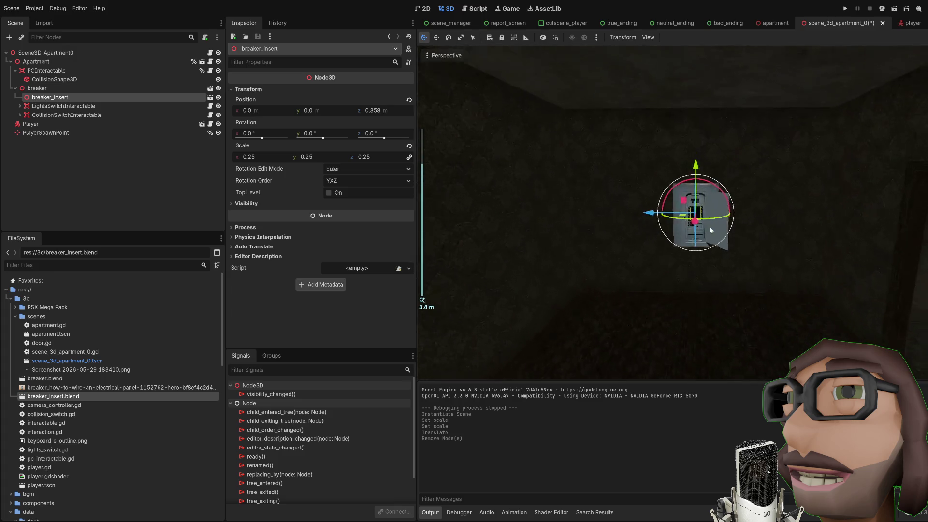
Step: Rotate the breaker insert to -90 degrees and raise it slightly in the panel
scroll(710, 241, "up", 2)
scroll(712, 254, "up", 3)
mouse_move(740, 255)
left_mouse_down()
mouse_move(786, 252)
mouse_move(732, 241)
left_mouse_up()
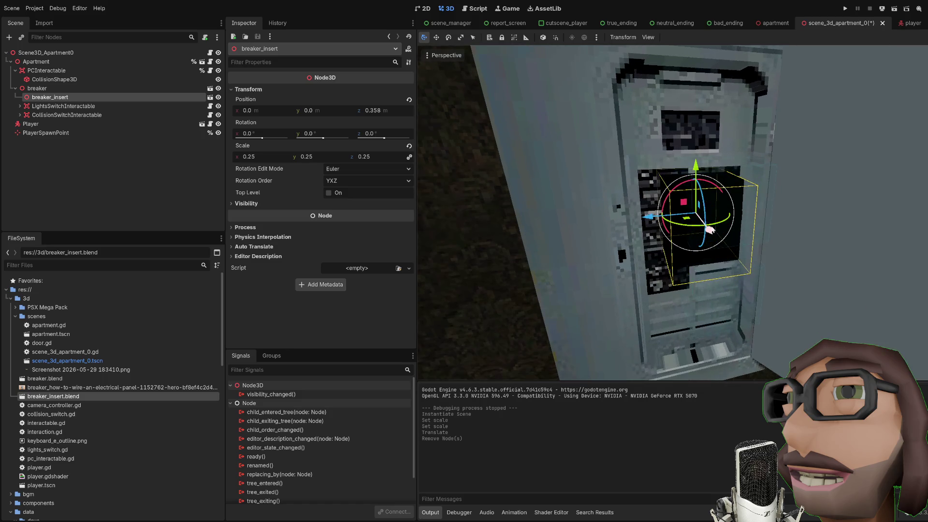
left_click_drag(700, 183, 706, 182)
left_click_drag(743, 214, 718, 225)
key("f")
mouse_move(693, 162)
left_mouse_down()
mouse_move(693, 145)
mouse_move(692, 218)
left_mouse_up()
Step: Duplicate the breaker insert and save the apartment scene
key("ctrl+d")
key("ctrl+s")
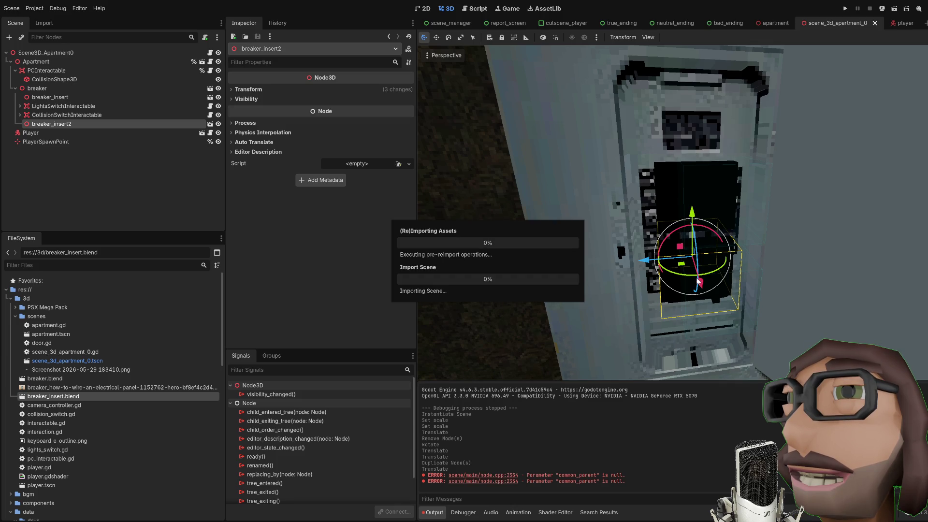
mouse_move(660, 271)
left_mouse_down()
mouse_move(799, 223)
mouse_move(770, 192)
mouse_move(730, 218)
mouse_move(758, 251)
left_mouse_up()
Step: Run the game, open the breaker panel door, back up to view the inserts, then stop
key("F5")
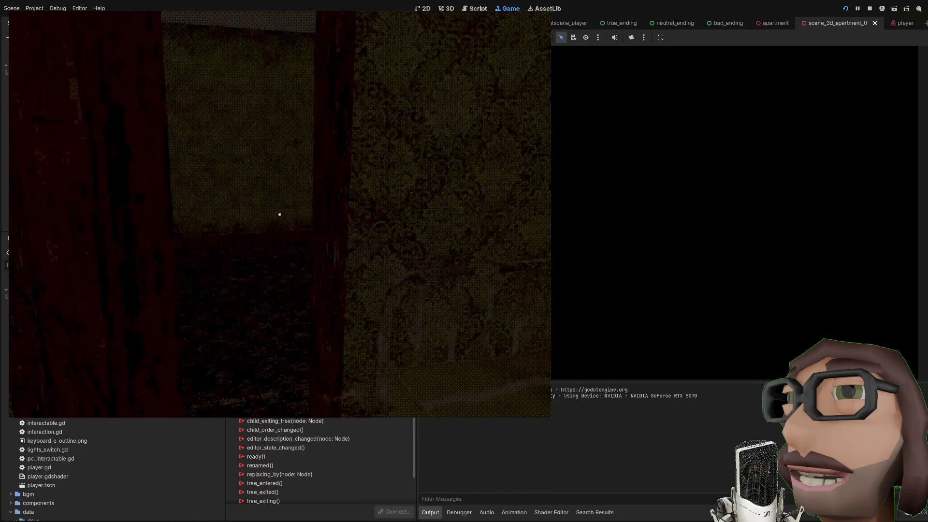
key("w")
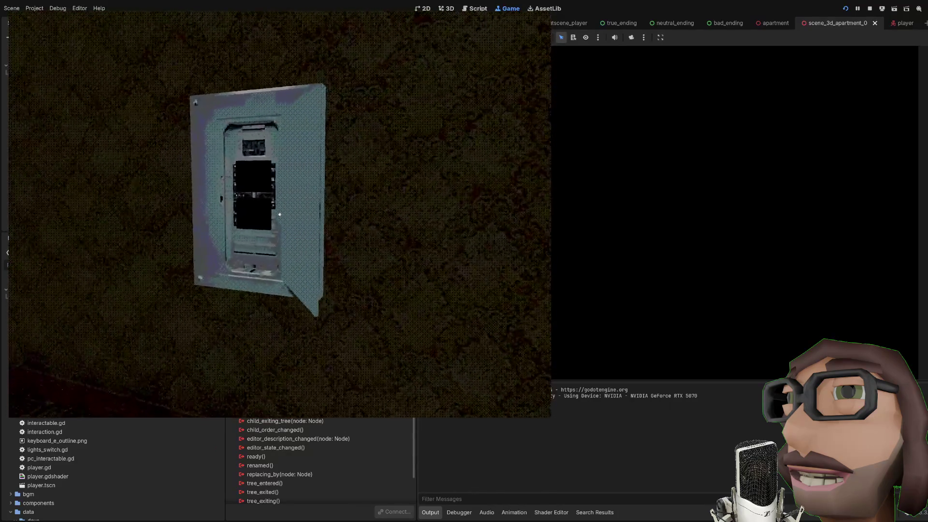
key("s")
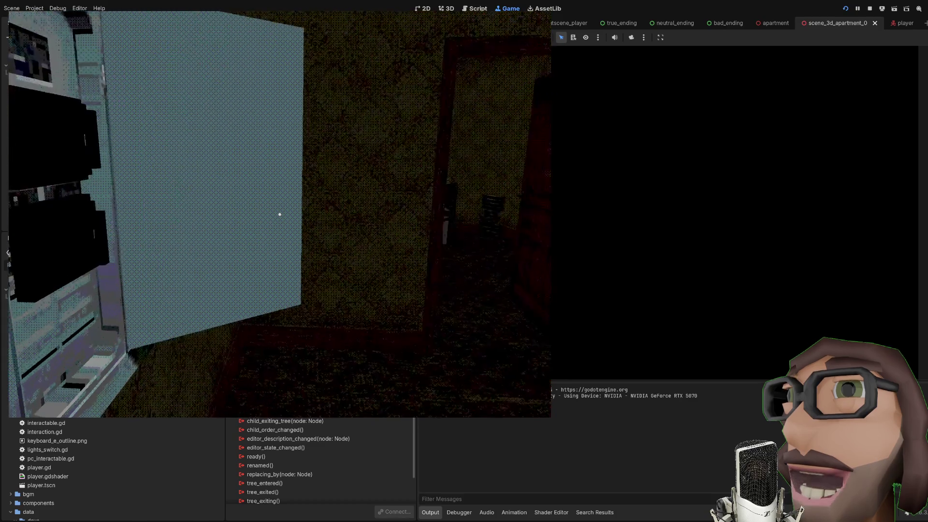
key("F8")
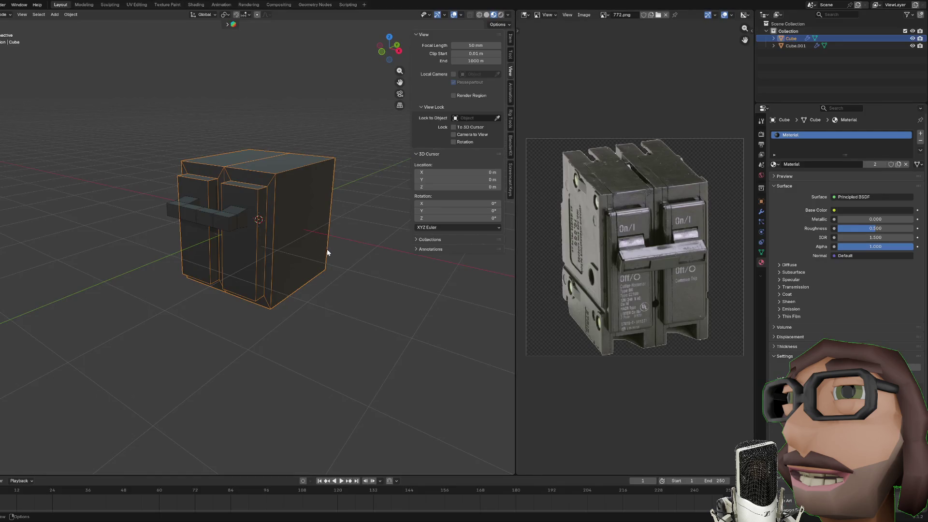
Step: Switch Blender to the Shading workspace and centre the Principled BSDF and Material Output nodes
left_click_drag(327, 253, 331, 242)
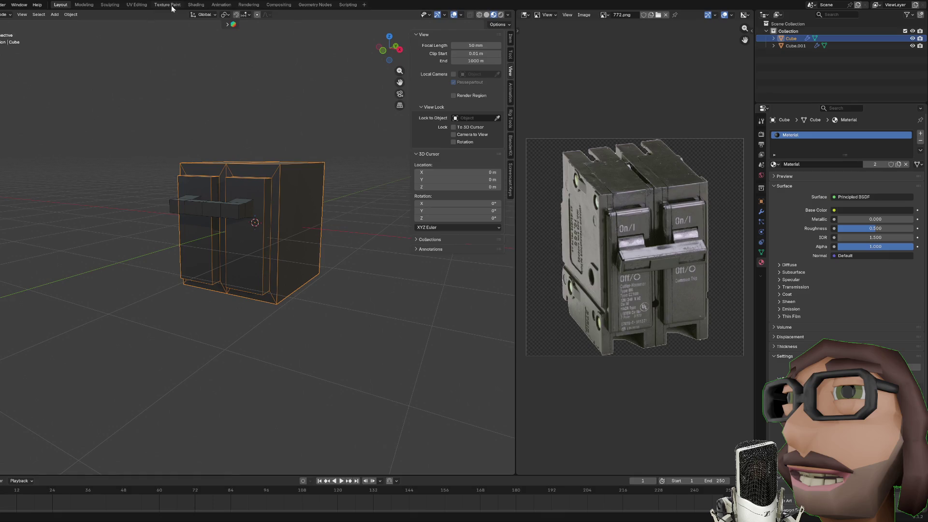
left_click(248, 4)
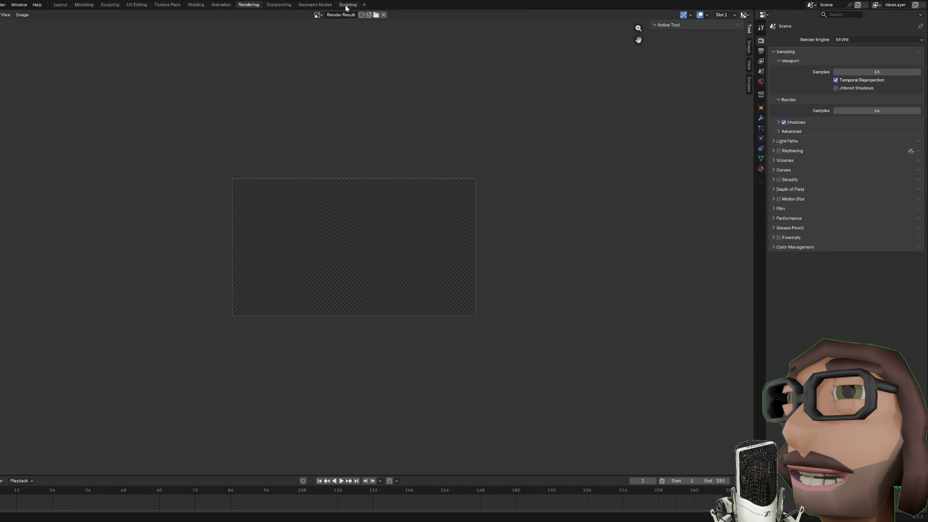
left_click(111, 4)
left_click(196, 5)
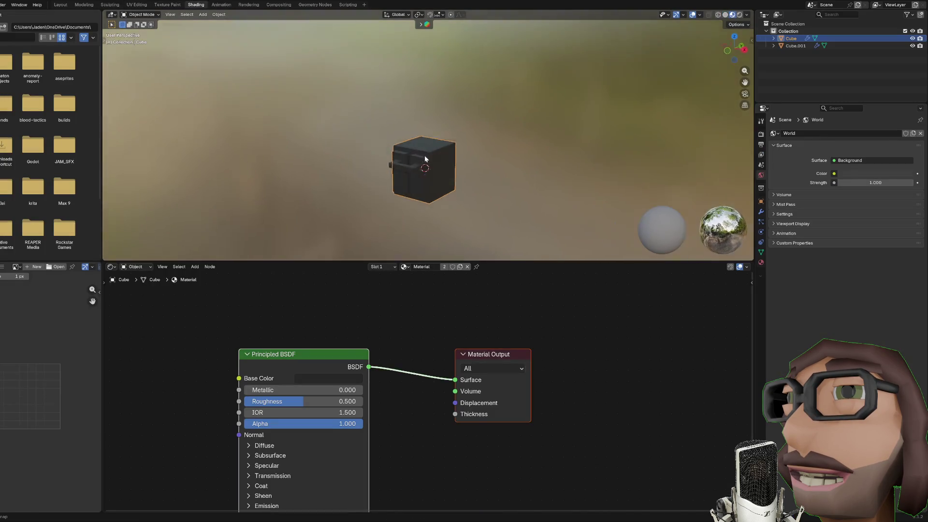
scroll(445, 213, "up", 4)
left_click_drag(425, 280, 460, 259)
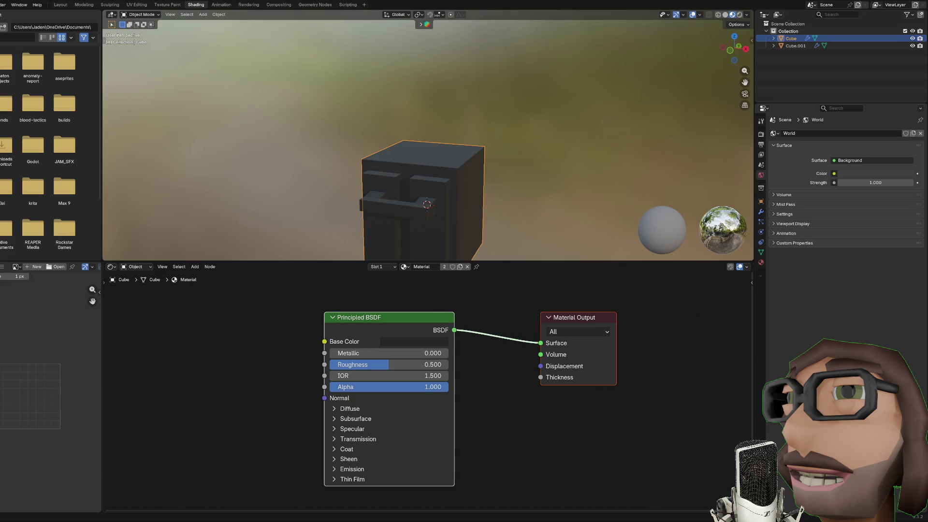
Step: Feed the Stone_12 image into Base Color and cube-project both cubes' UVs, then save
left_click_drag(301, 360, 325, 341)
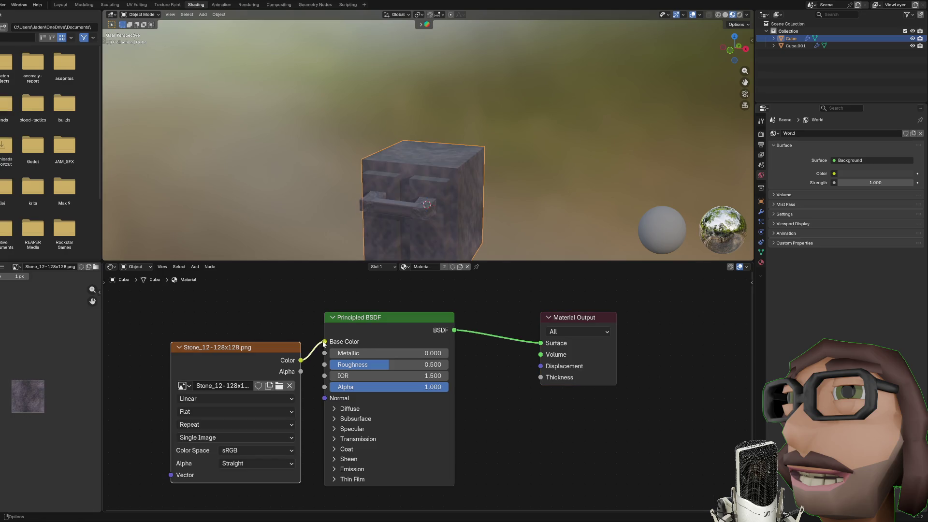
mouse_move(502, 196)
left_mouse_down()
mouse_move(518, 177)
mouse_move(501, 207)
mouse_move(501, 185)
left_mouse_up()
key("Tab")
key("Tab")
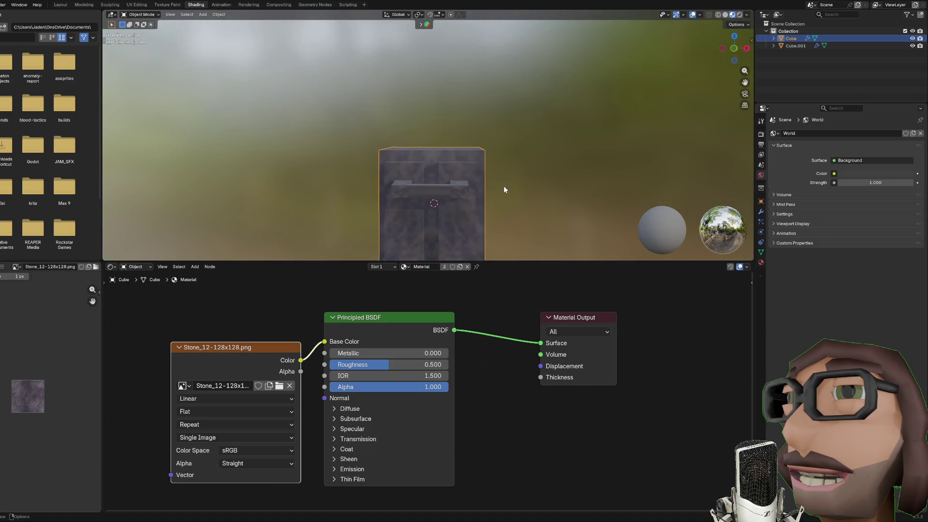
left_click(482, 178, "shift")
key("Tab")
key("u")
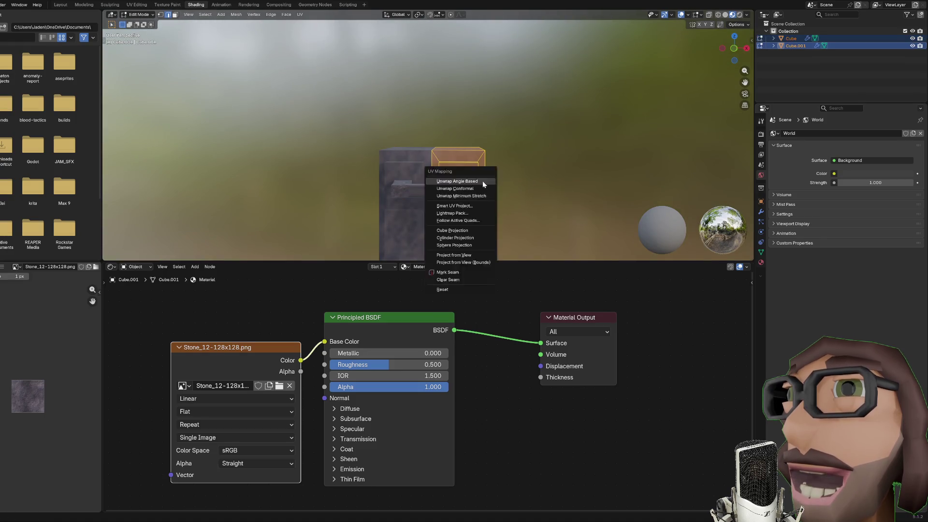
left_click(483, 181)
key("Tab")
mouse_move(541, 170)
left_mouse_down()
mouse_move(493, 215)
mouse_move(497, 170)
mouse_move(483, 184)
left_mouse_up()
key("ctrl+s")
Step: Set Roughness to 1.000 and the texture interpolation to Closest for crisp pixels
left_click_drag(375, 366, 452, 366)
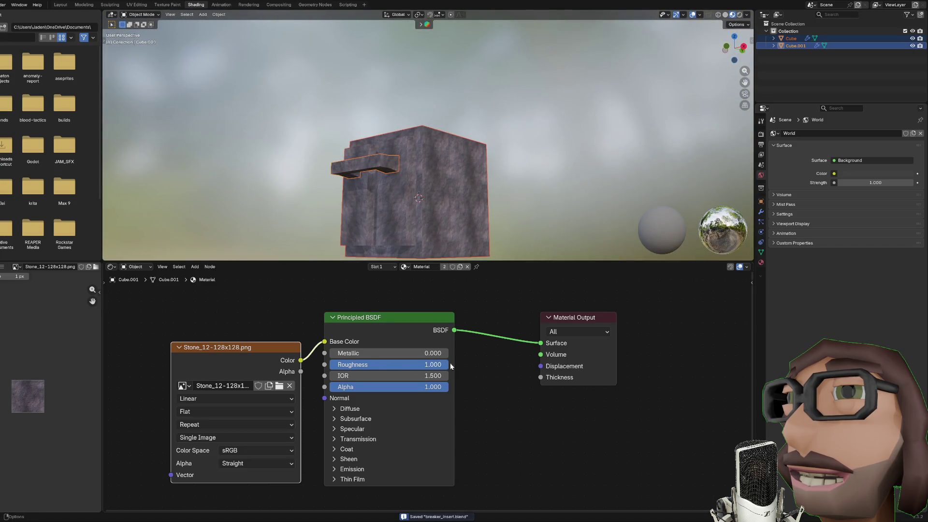
mouse_move(543, 188)
left_mouse_down()
mouse_move(531, 224)
mouse_move(555, 173)
left_mouse_up()
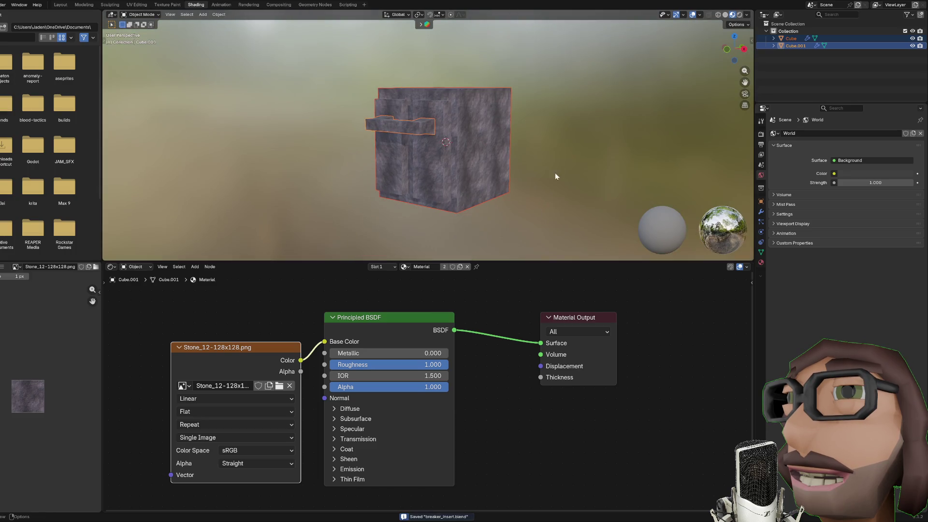
left_click(210, 399)
left_click(200, 436)
Step: Re-project the cube UVs with a Cube Projection size of 1 and save
key("Tab")
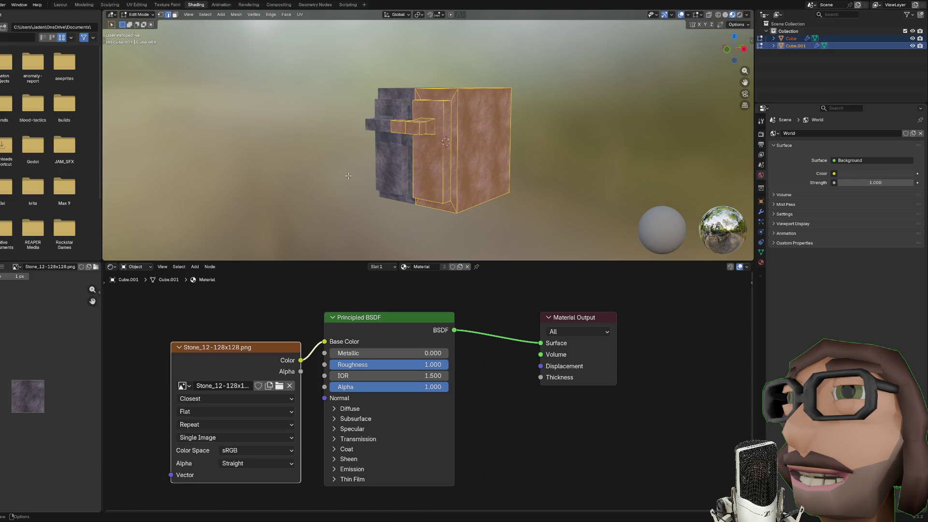
key("u")
left_click(348, 175)
left_click(121, 258)
left_click_drag(170, 227, 204, 225)
left_click(203, 225)
type("1")
key("Return")
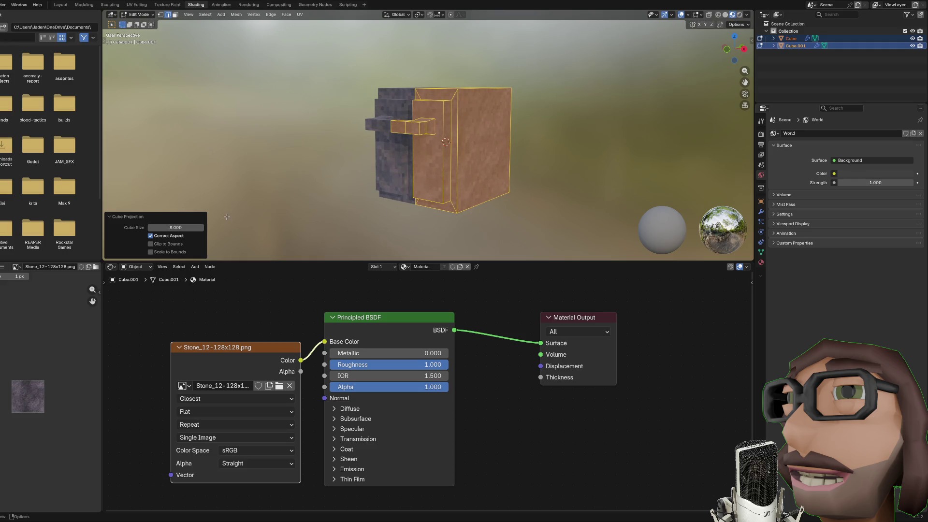
key("Tab")
key("KP_1")
key("ctrl+s")
Step: Pack the image resources into breaker_insert.blend and save it
mouse_move(604, 158)
left_mouse_down()
mouse_move(554, 180)
mouse_move(512, 180)
left_mouse_up()
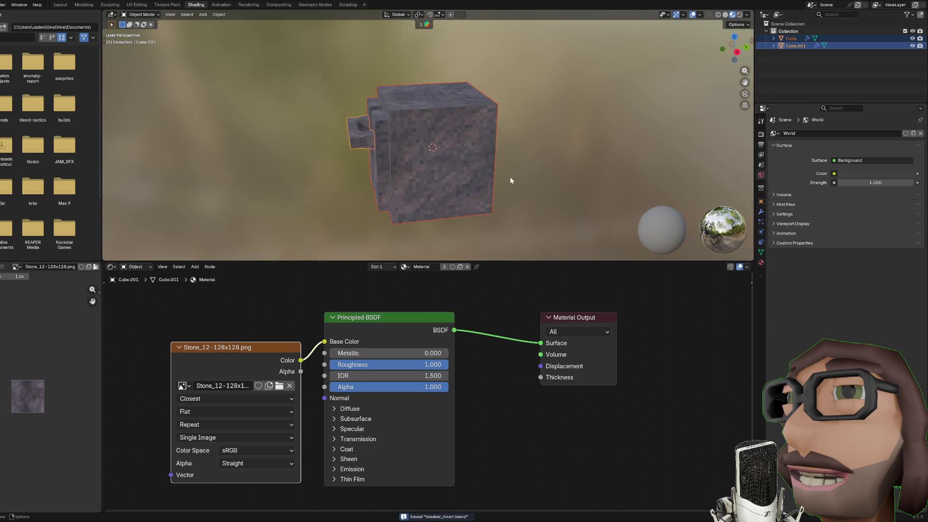
left_click(511, 181)
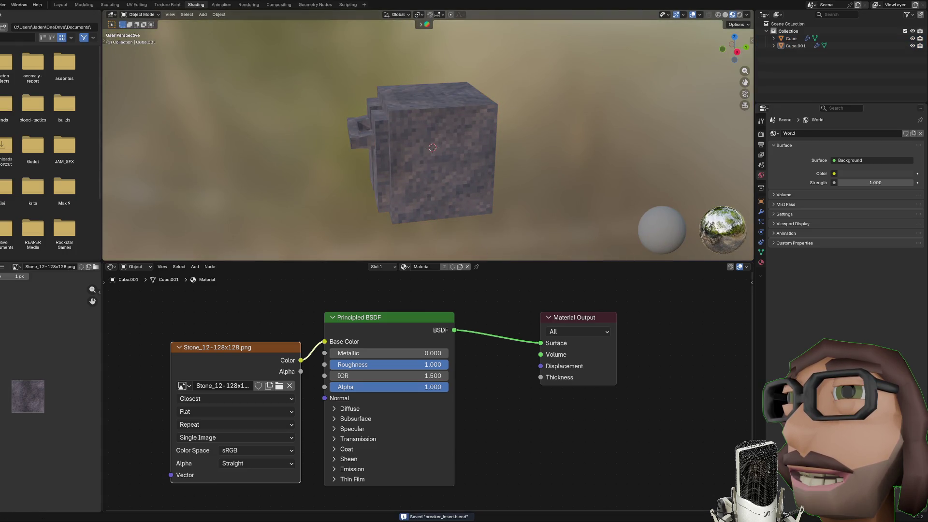
left_click(279, 386)
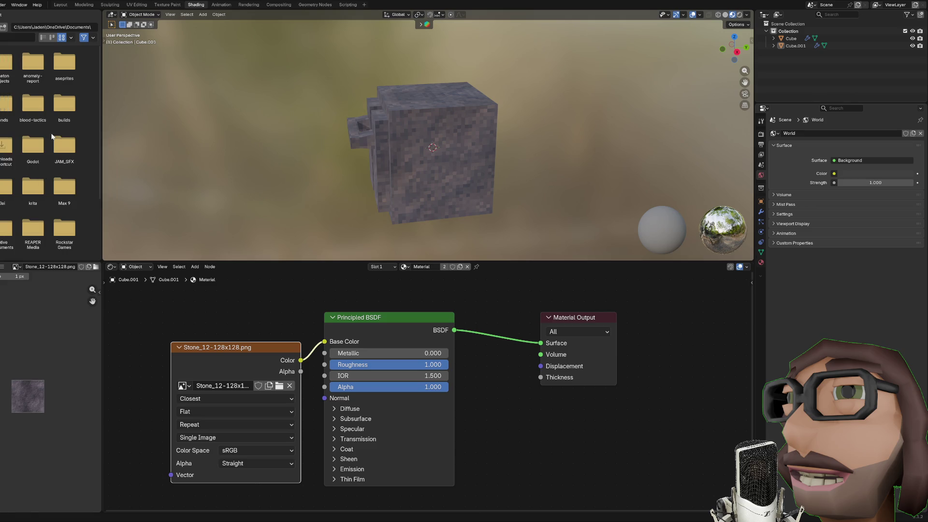
key("ctrl+s")
key("ctrl+s")
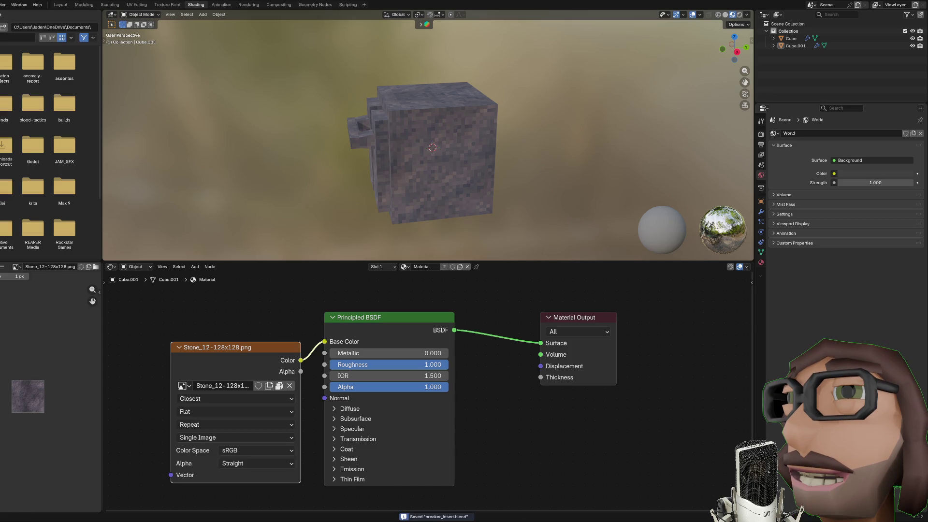
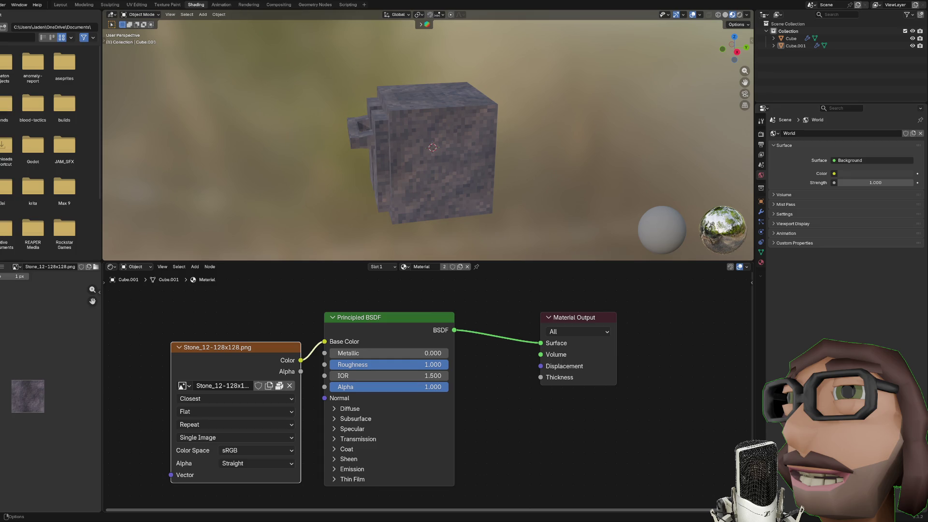
Step: Rename the breaker insert's large cube to Body
left_click(468, 172)
key("F2")
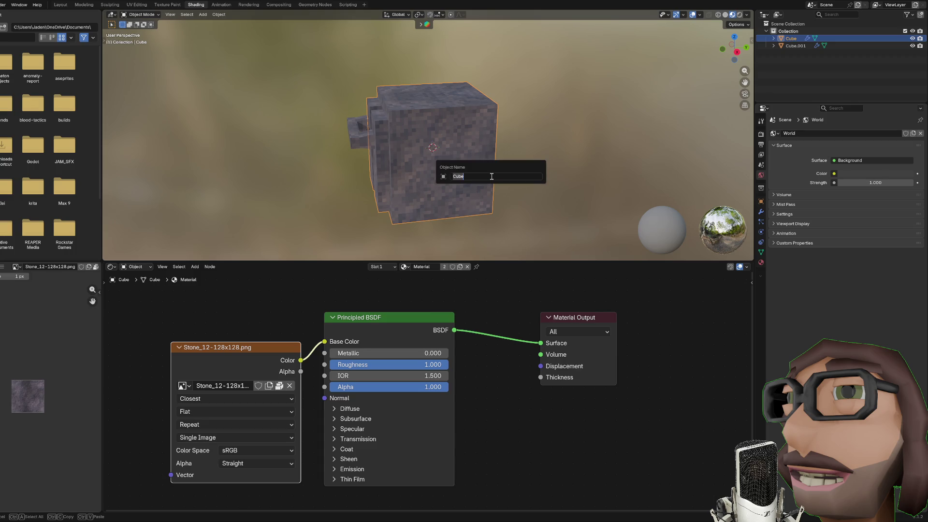
type("Body")
key("Return")
Step: Rename the small side block to Lever, fixing the typo, and save breaker_insert.blend
left_click(360, 139)
key("F2")
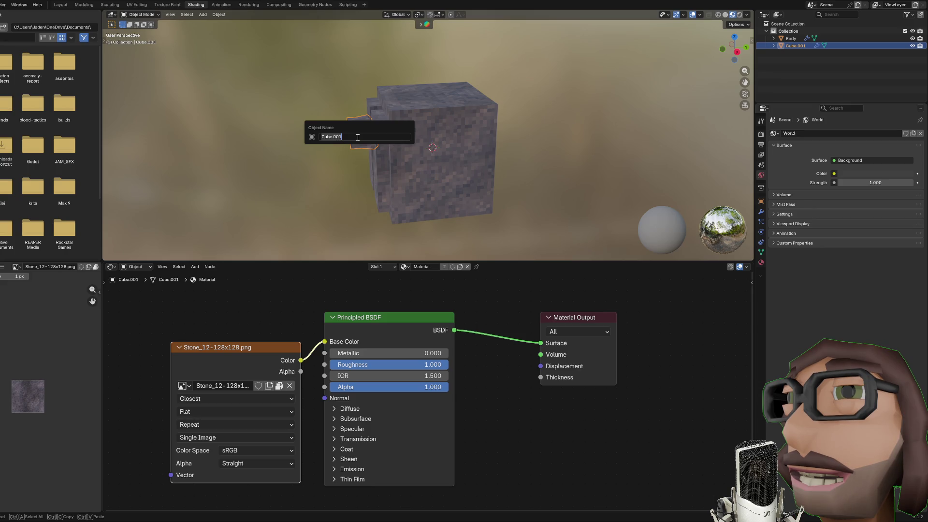
type("LEvel")
key("Return")
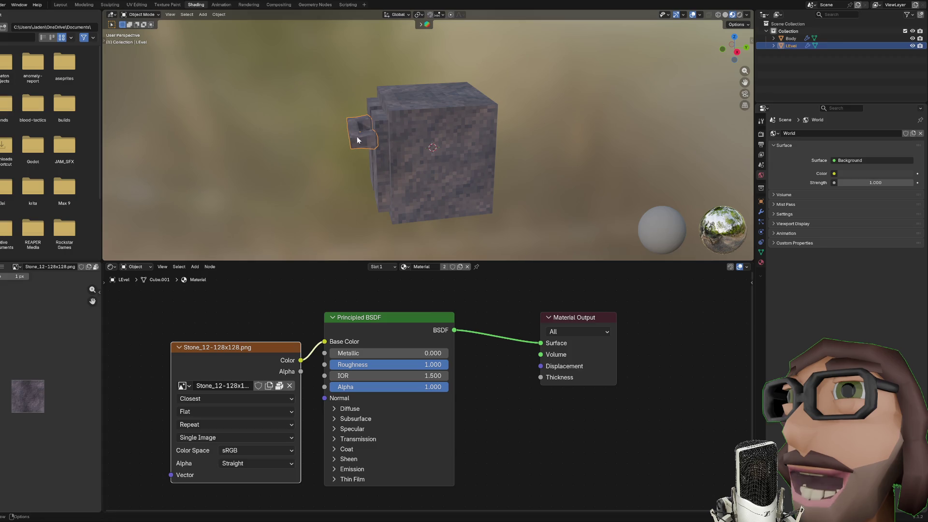
key("F2")
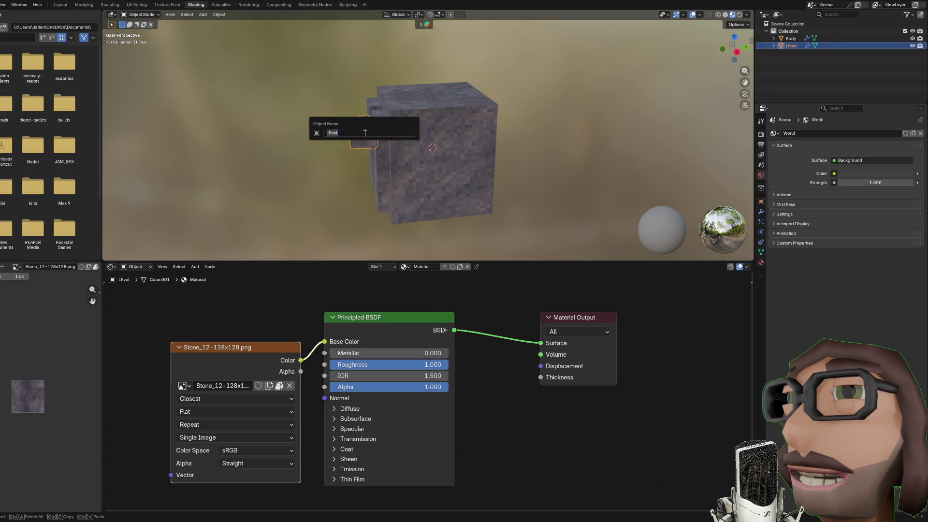
type("LE")
key("BackSpace")
key("BackSpace")
key("BackSpace")
key("BackSpace")
type("ever")
key("Return")
key("ctrl+s")
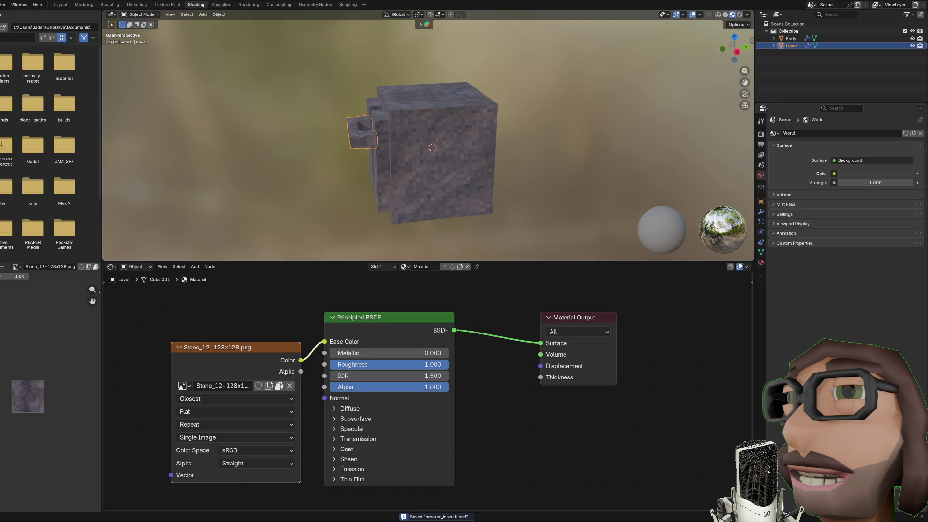
key("alt+Tab")
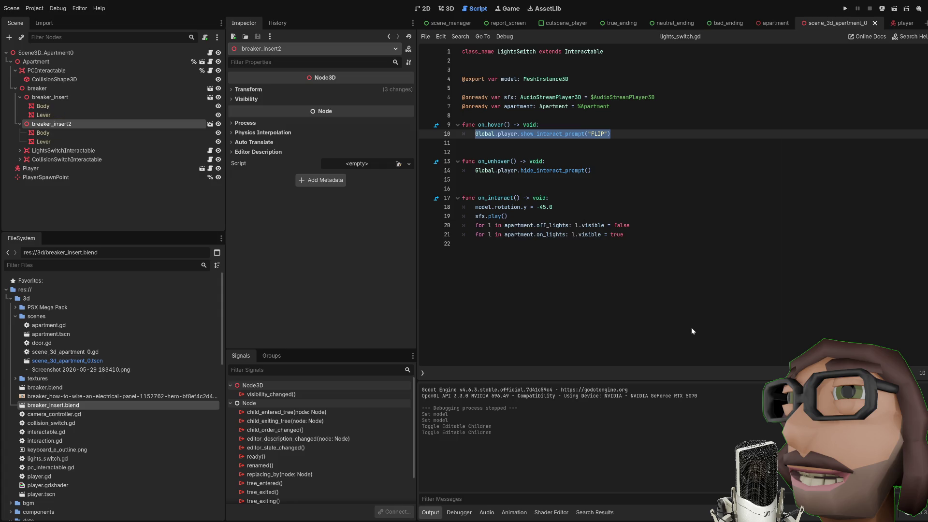
Step: Run the game with F5 to test the switch, then stop it
left_click(645, 217)
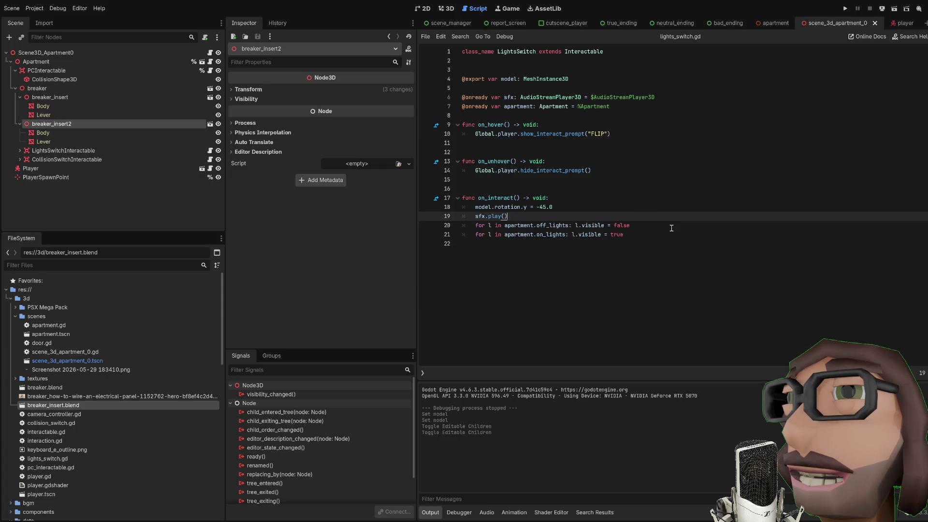
key("F5")
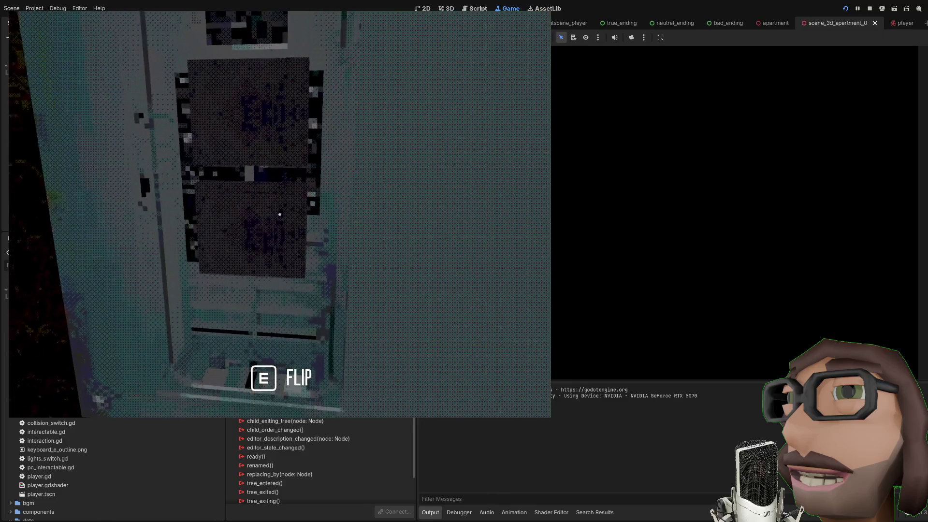
key("e")
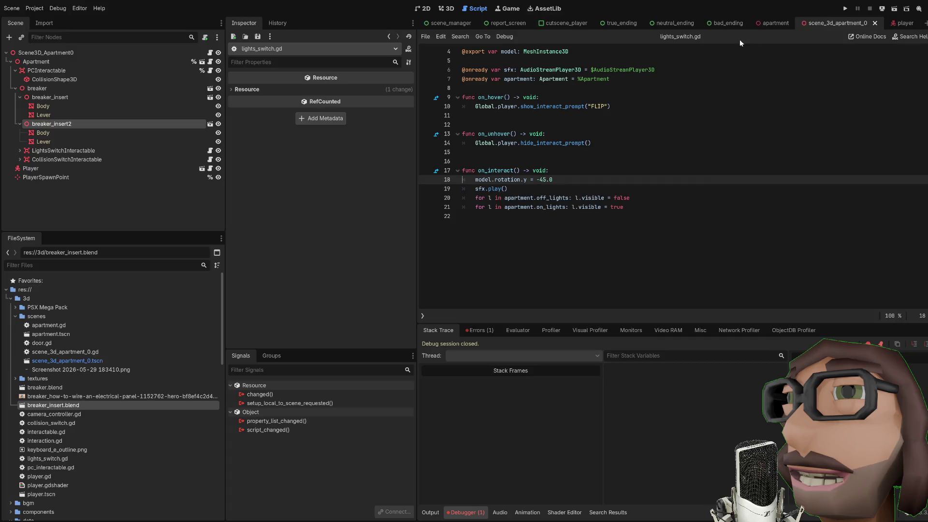
Step: Replace model with lever on lines 4 and 18 of lights_switch.gd and save
scroll(545, 84, "up", 1)
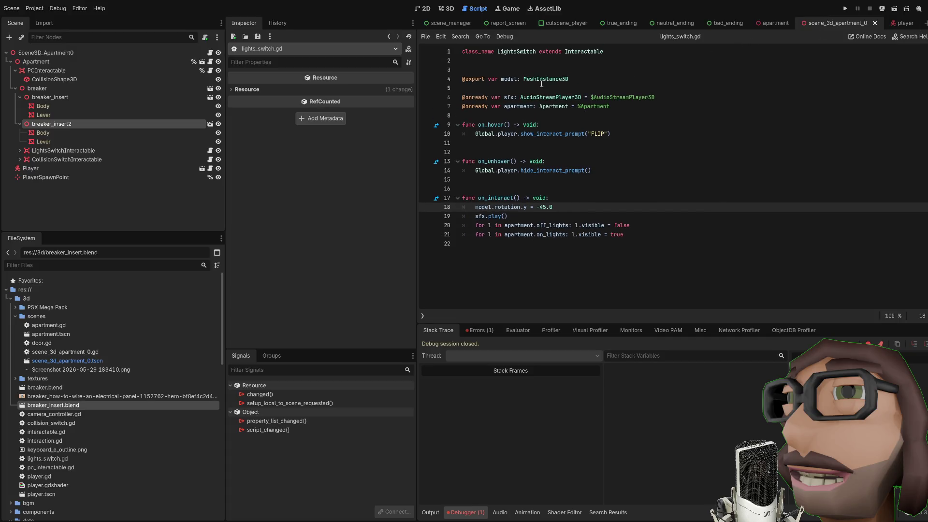
double_click(514, 79)
type("lever")
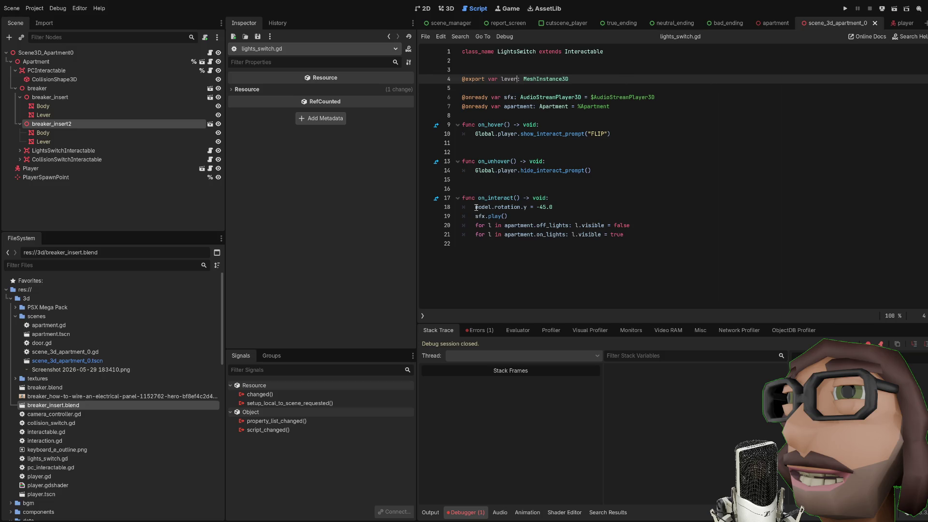
left_click_drag(476, 207, 492, 205)
type("lever")
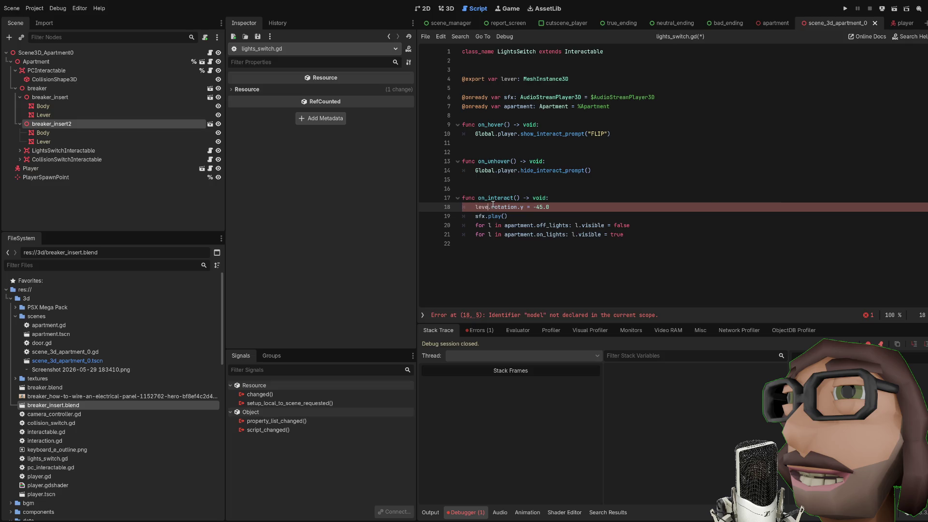
key("ctrl+s")
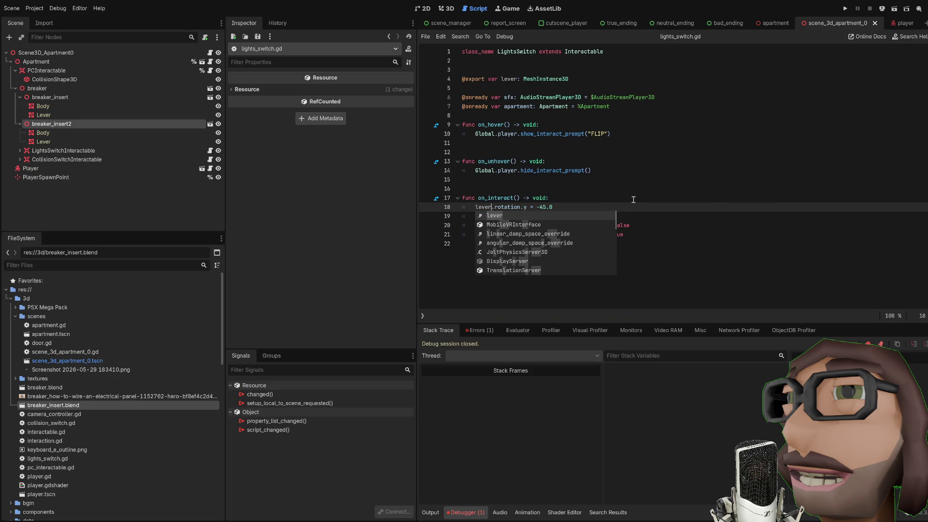
left_click(633, 199)
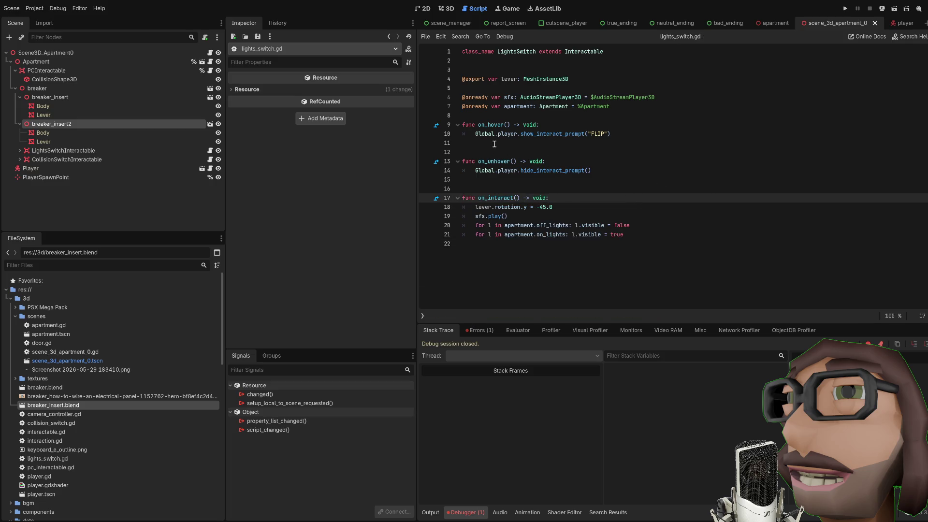
left_click(453, 9)
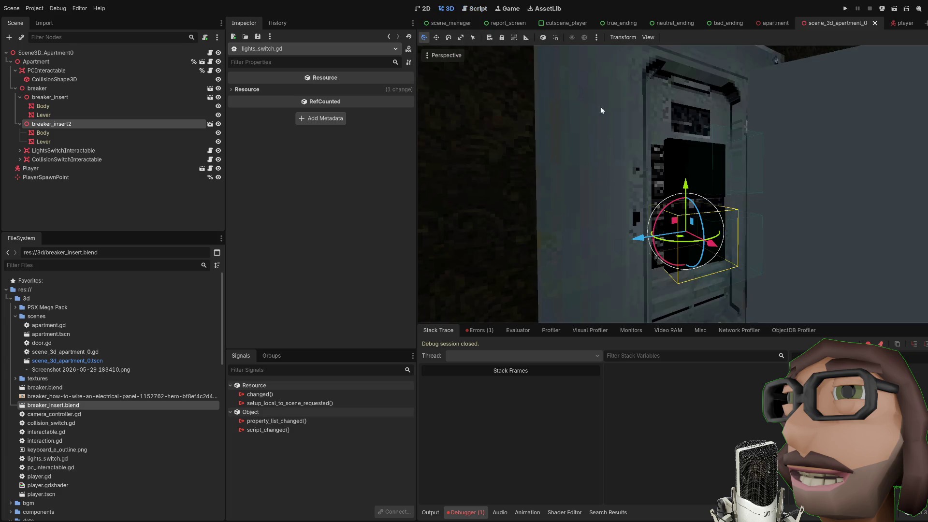
Step: Frame the breaker panel and rotate the first breaker's Lever around X
scroll(707, 176, "up", 5)
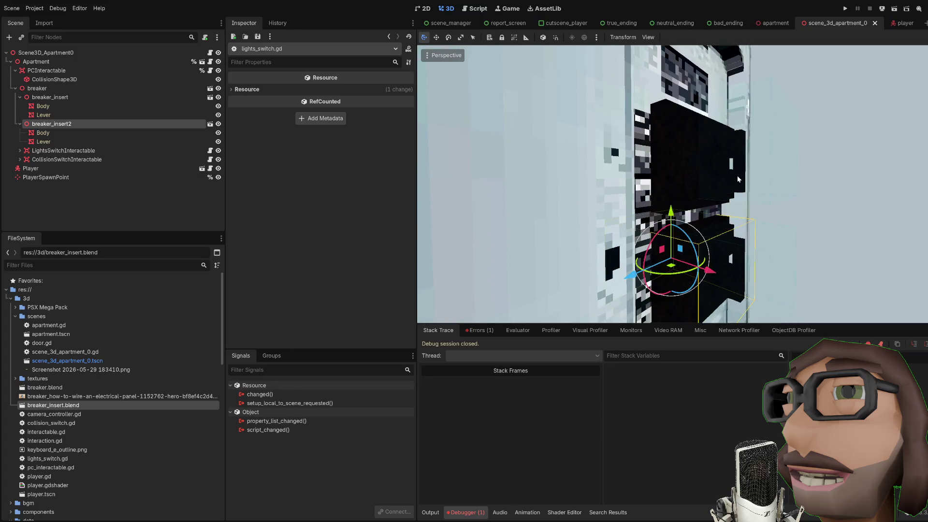
left_click(737, 179)
left_click_drag(732, 225, 719, 254)
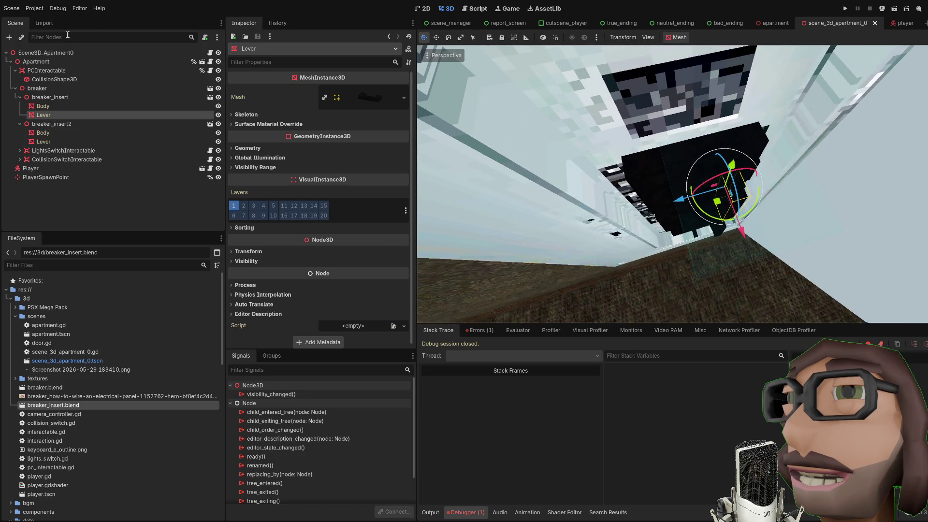
left_click_drag(701, 145, 640, 167)
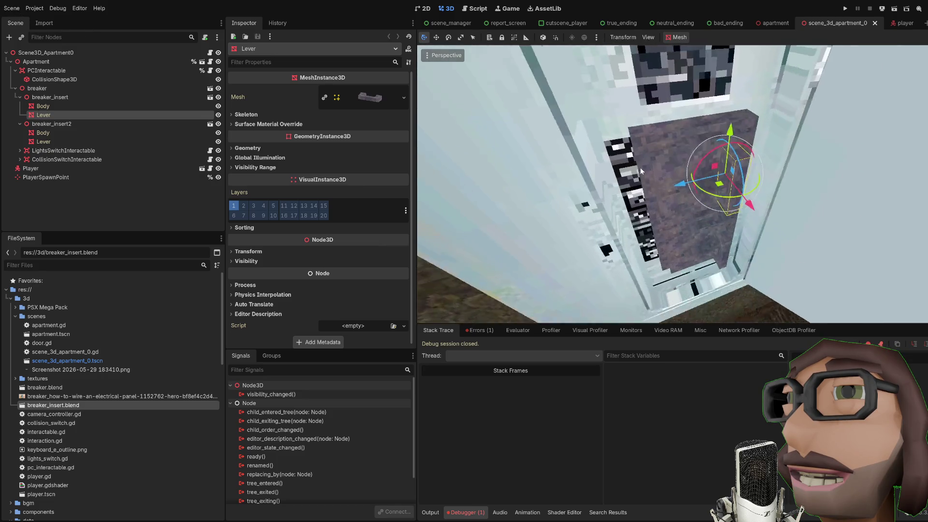
scroll(728, 131, "up", 3)
left_click_drag(727, 131, 705, 213)
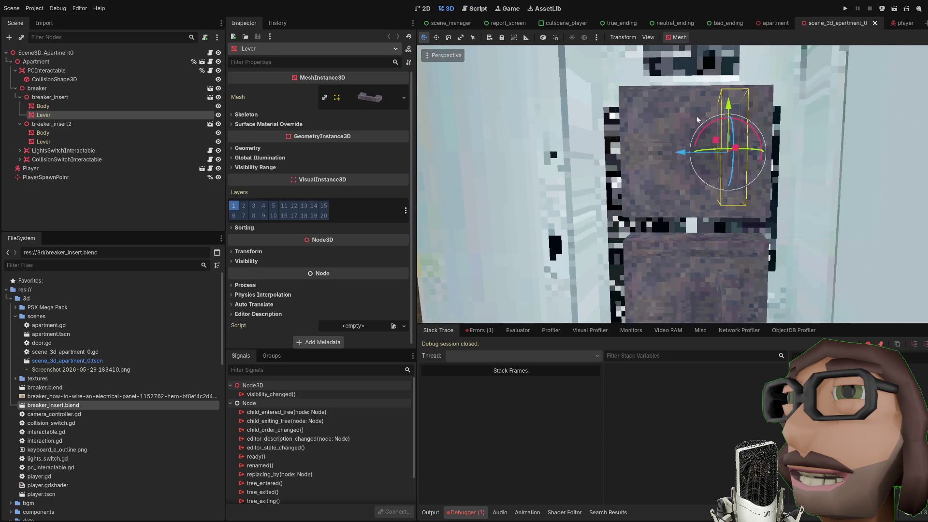
scroll(708, 141, "down", 3)
left_click_drag(725, 161, 731, 175)
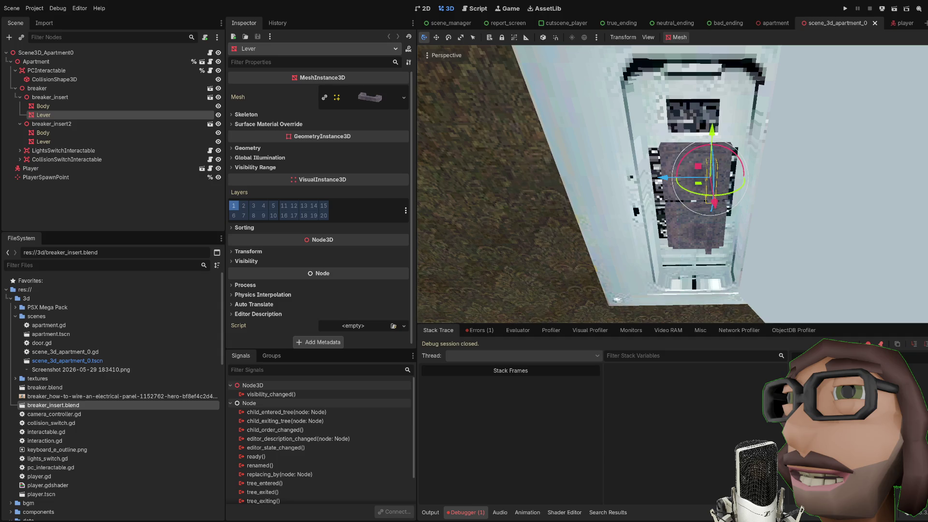
scroll(733, 212, "up", 3)
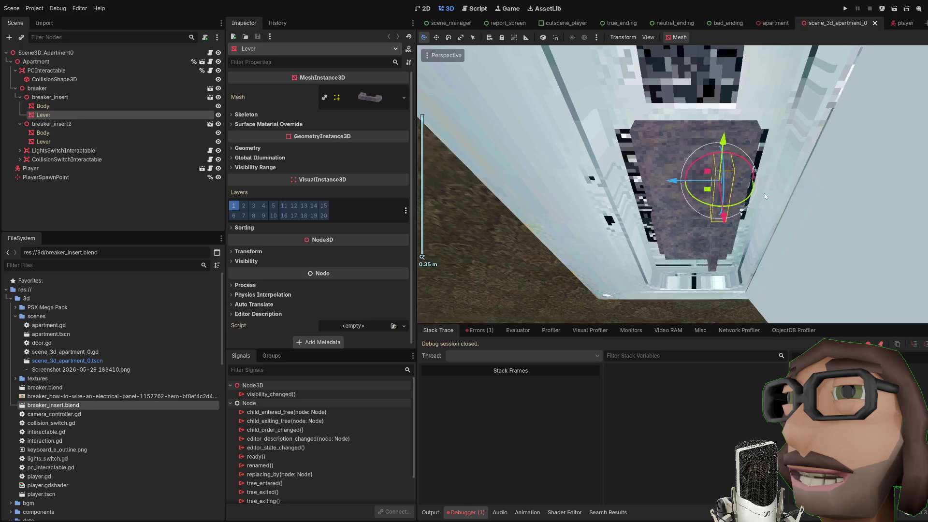
left_click_drag(733, 213, 762, 199)
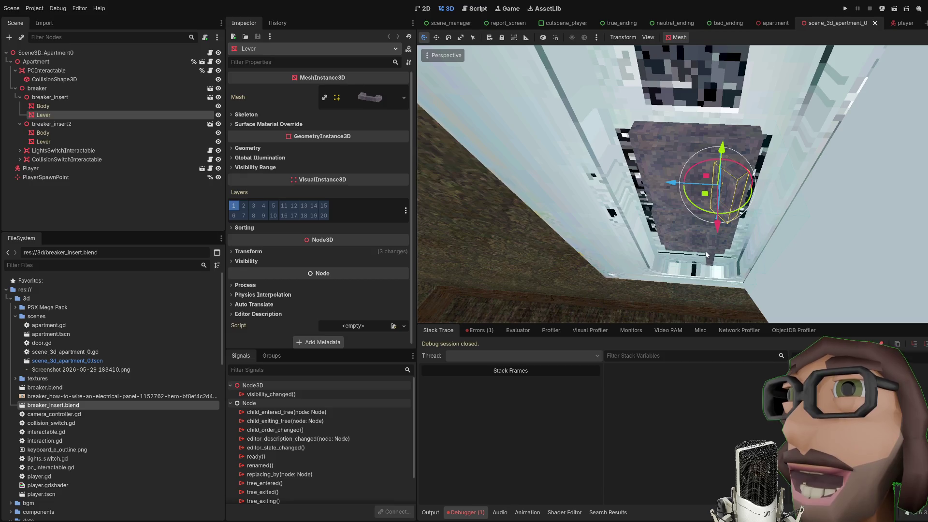
Step: Rotate the second breaker's Lever back and turn the first Lever further
left_click(725, 268)
mouse_move(734, 272)
left_mouse_down()
mouse_move(709, 273)
mouse_move(734, 244)
left_mouse_up()
left_click(723, 173)
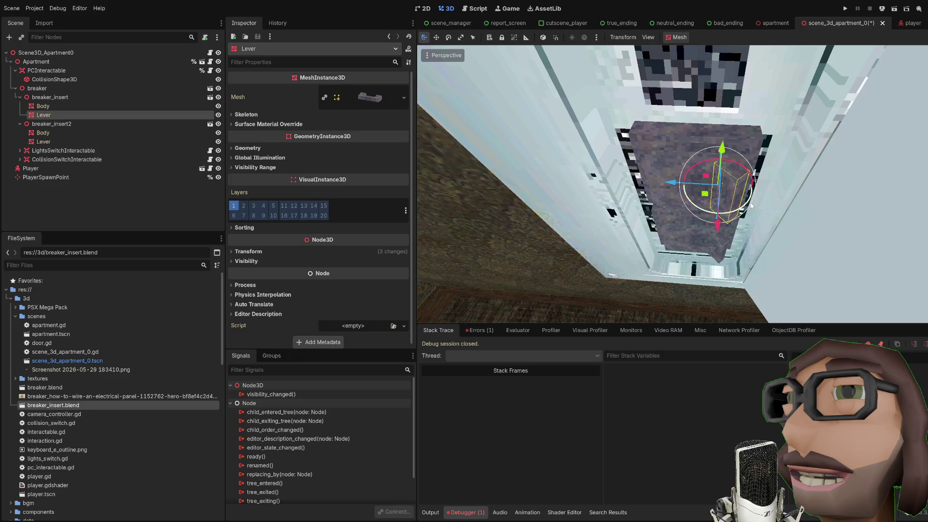
left_click_drag(750, 205, 696, 215)
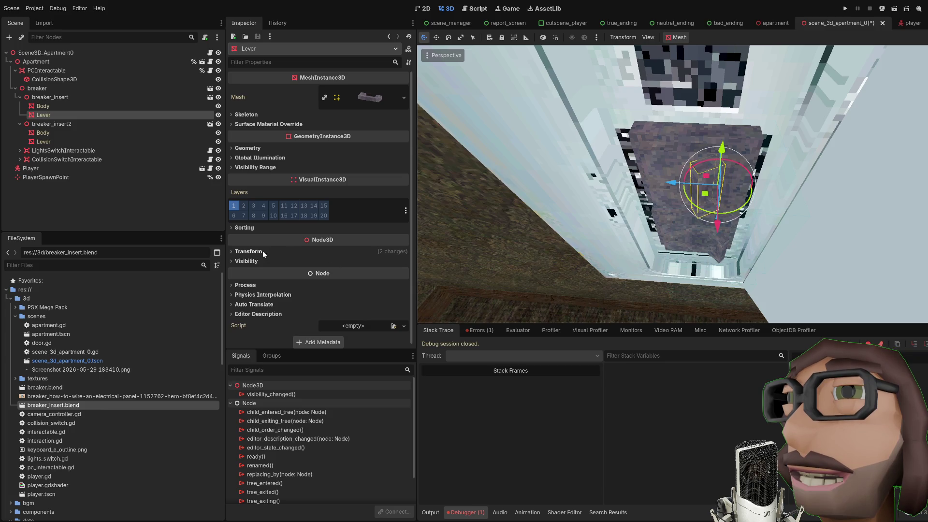
Step: Bring the first Lever's Rotation X to 45° and save the apartment scene
left_click(245, 252)
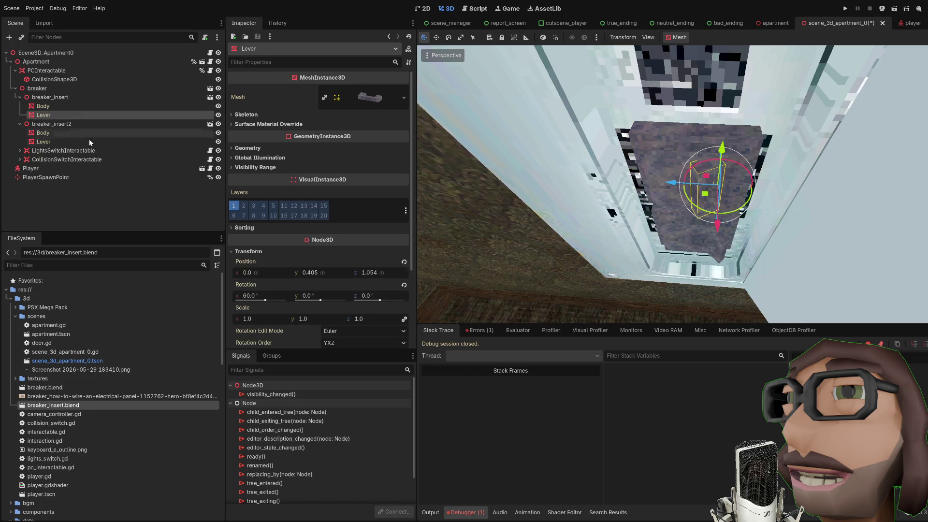
left_click_drag(628, 227, 645, 235)
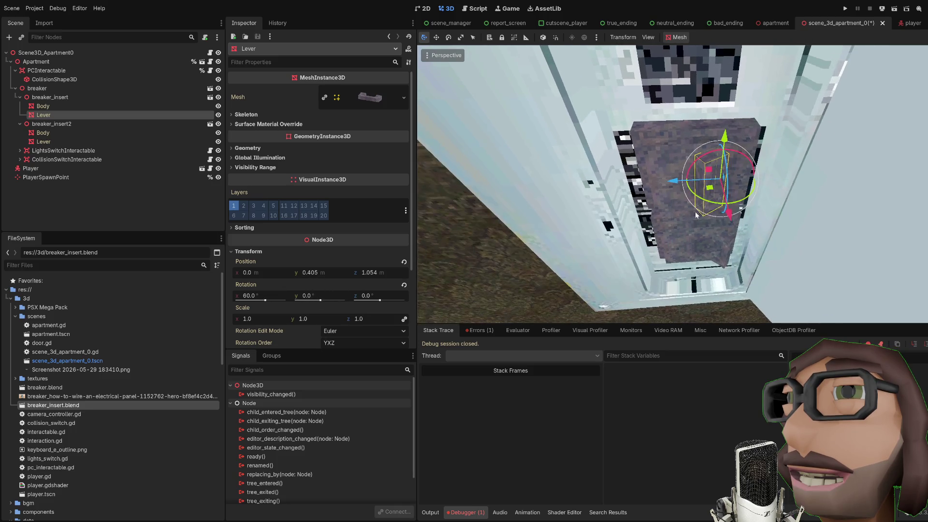
left_click_drag(715, 195, 713, 211)
key("ctrl+s")
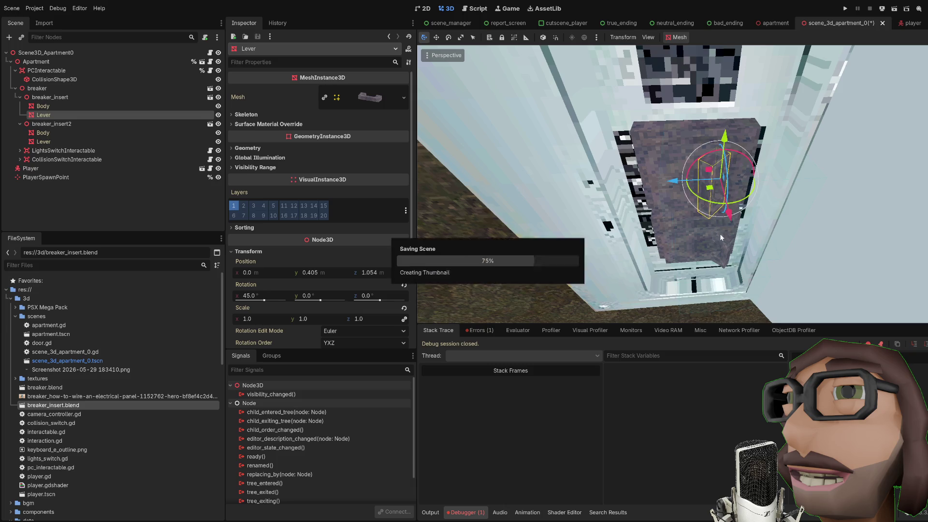
left_click(721, 246)
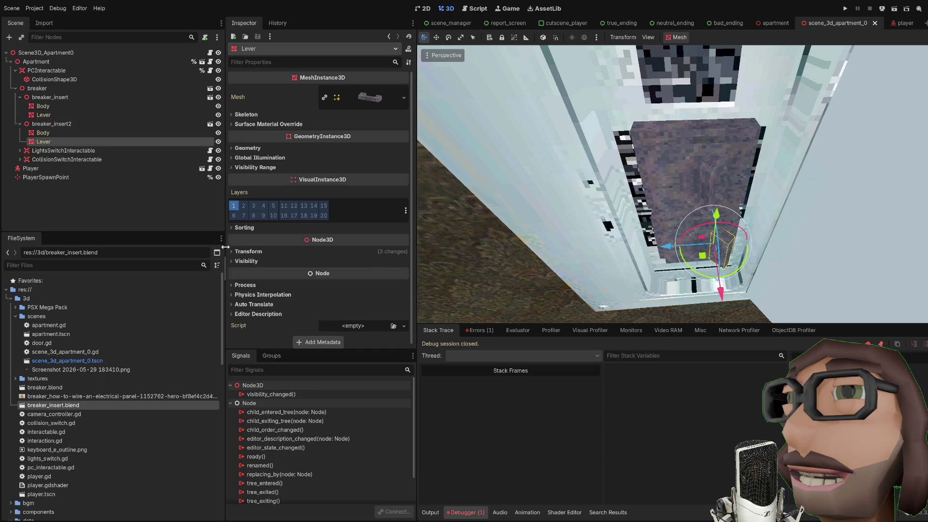
Step: Inspect the Lever's position, rotation and scale in the Inspector
left_click(249, 252)
left_click(253, 252)
left_click(296, 253)
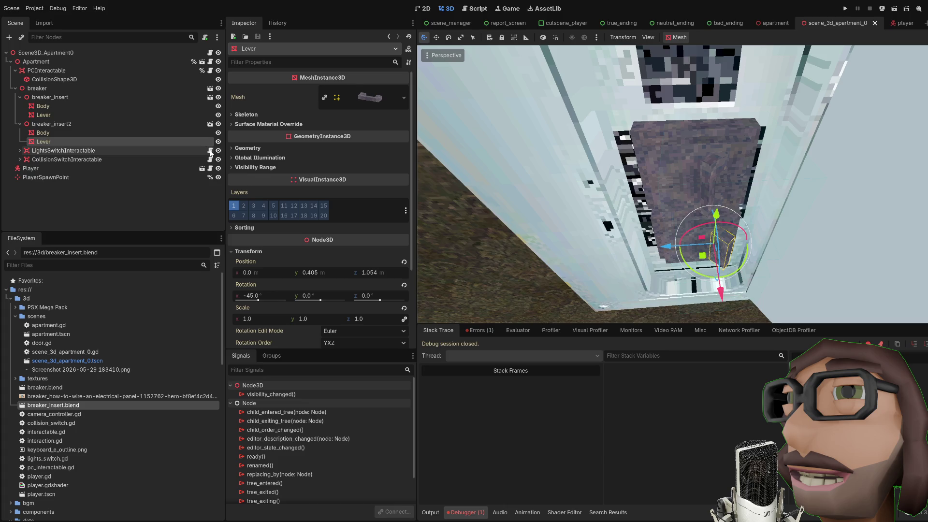
Step: Change line 18 of lights_switch.gd to lever.rotation.x = -45.0
left_click(210, 150)
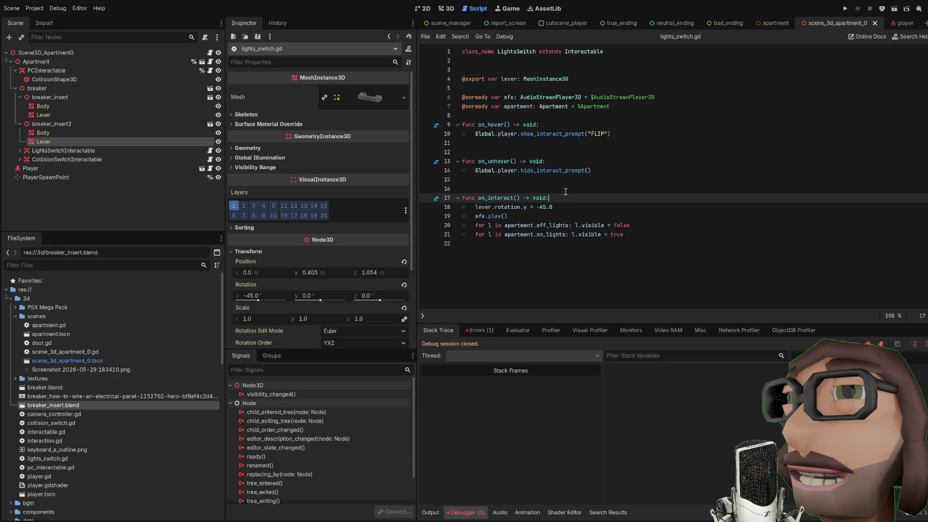
left_click(523, 208)
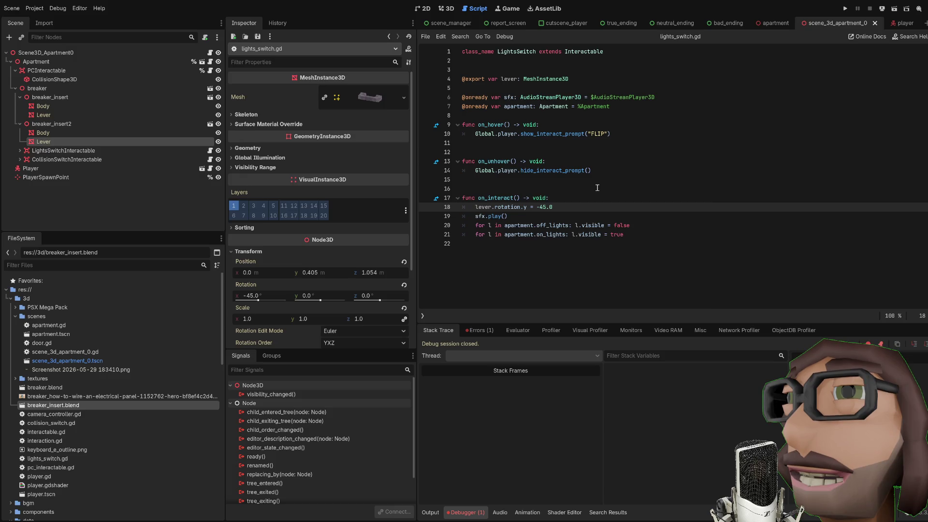
type("x")
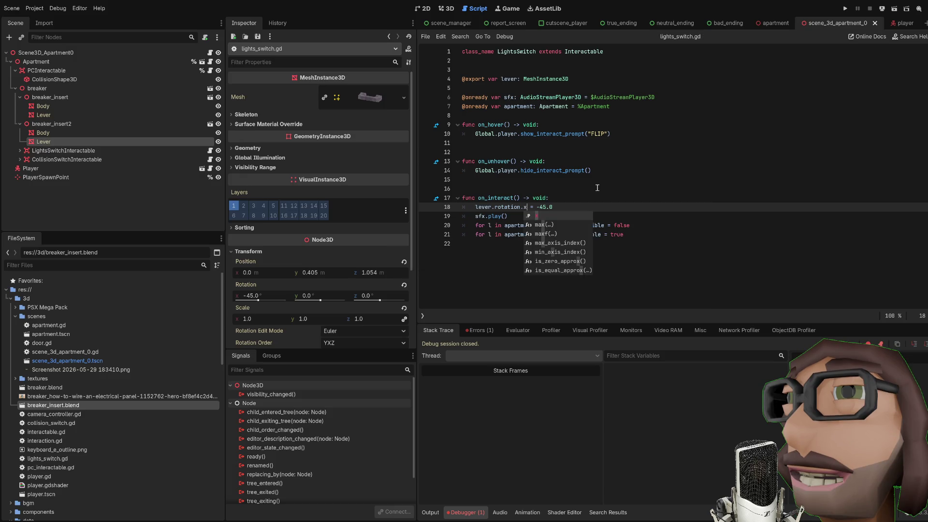
left_click(533, 79)
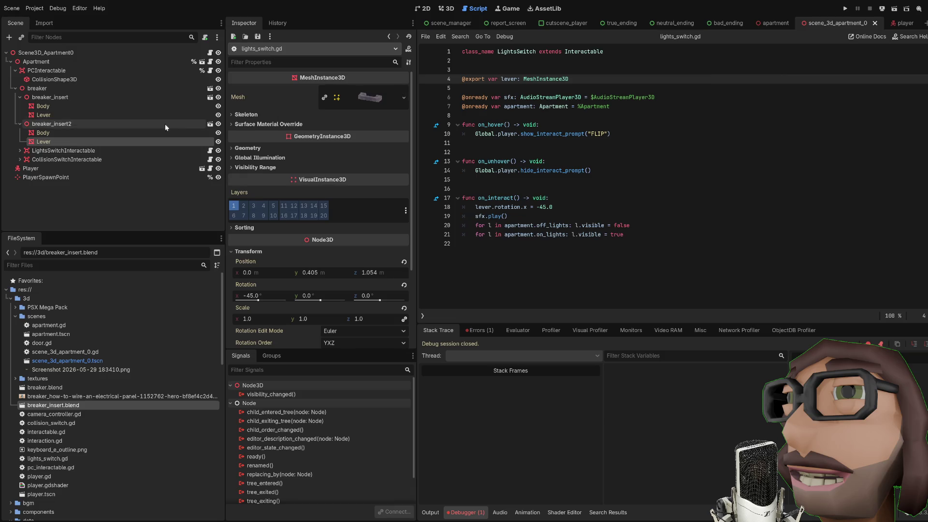
left_click(62, 151)
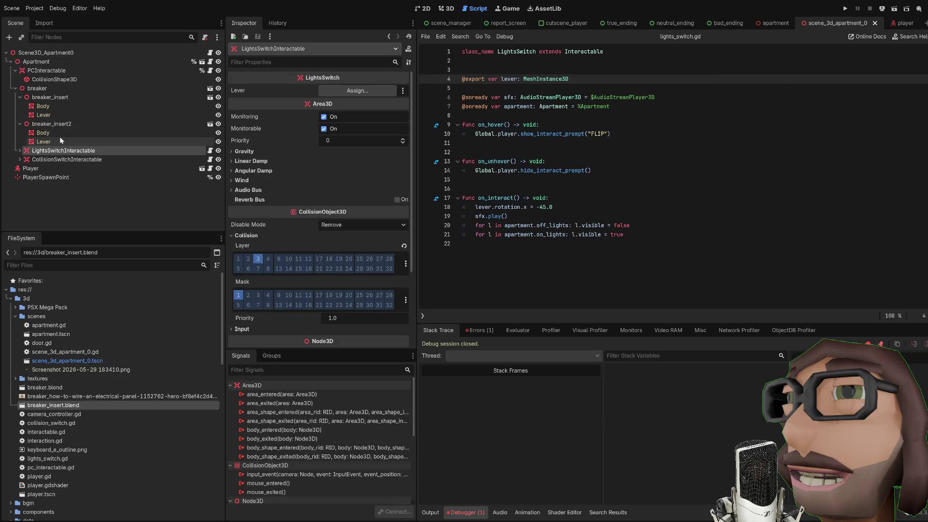
Step: Assign breaker_insert's Lever to LightsSwitchInteractable's Lever property
left_click(446, 8)
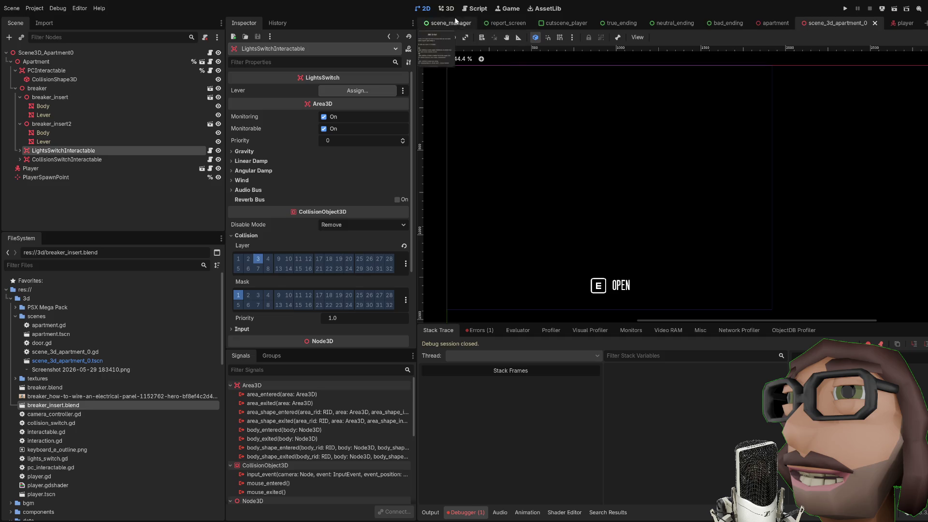
left_click(50, 124)
left_click(49, 97)
double_click(49, 97)
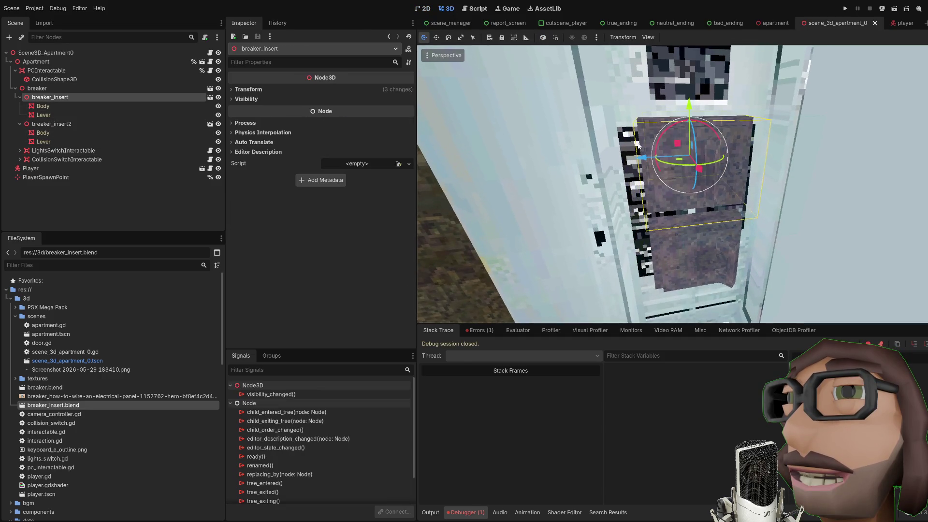
left_click(55, 152)
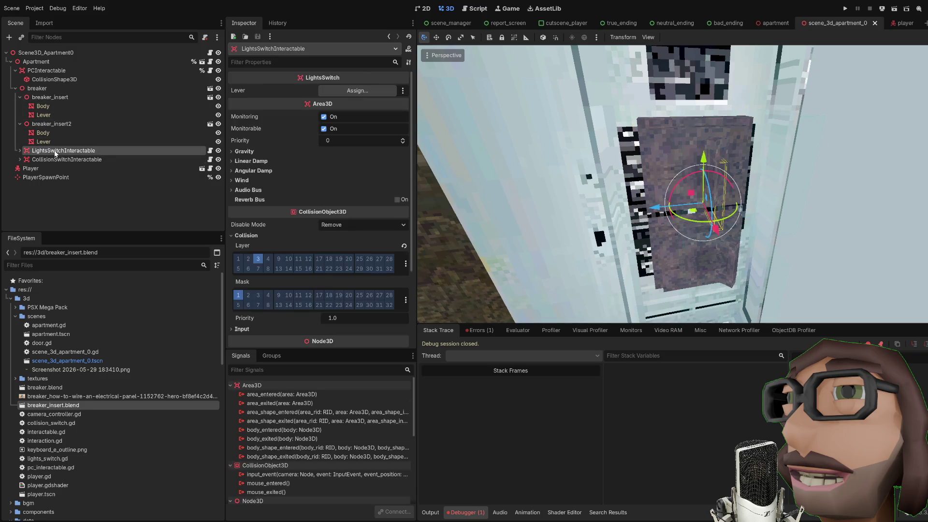
left_click(50, 97)
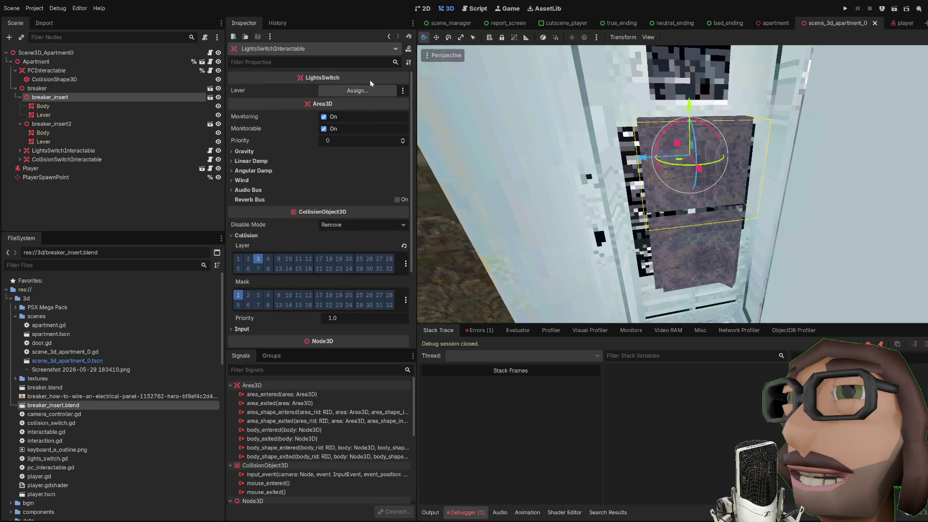
left_click_drag(44, 114, 358, 90)
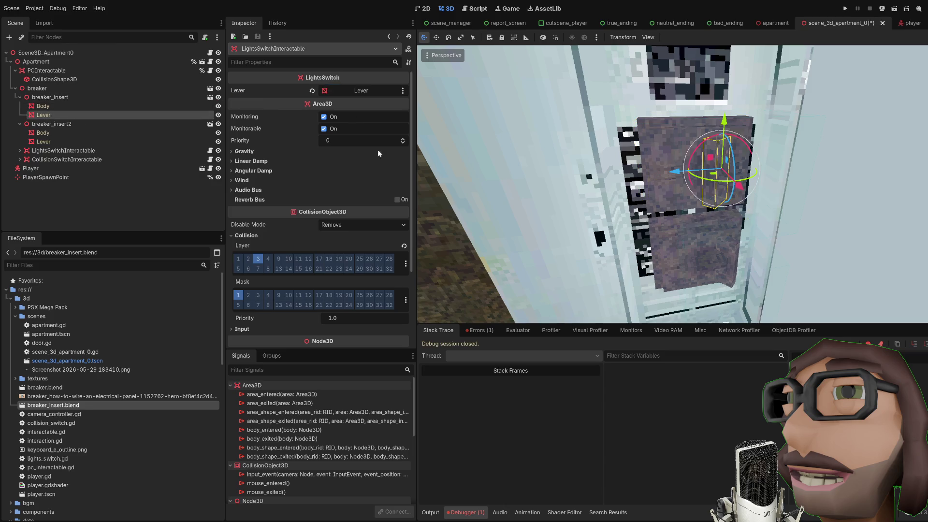
Step: Try assigning breaker_insert2's Lever to CollisionSwitchInteractable
left_click(67, 159)
mouse_move(44, 141)
left_mouse_down()
mouse_move(355, 96)
mouse_move(78, 148)
mouse_move(128, 159)
left_mouse_up()
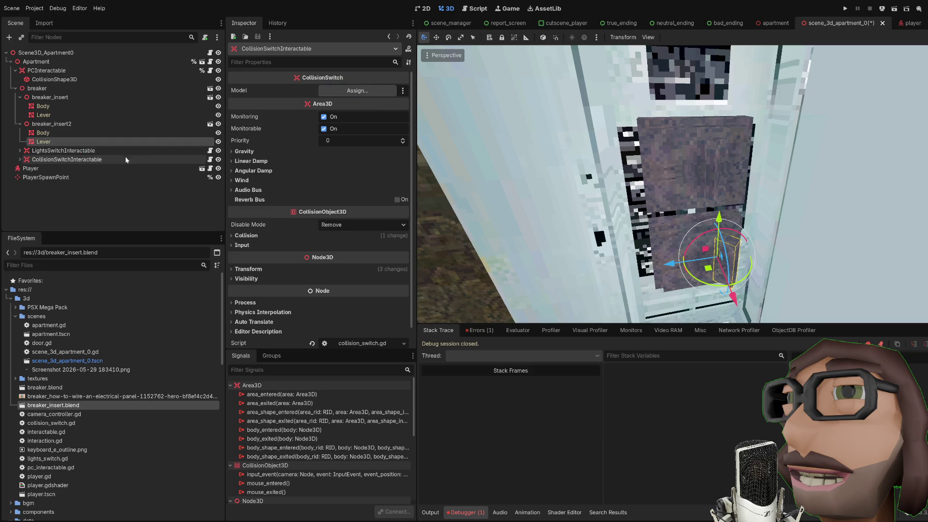
left_click(210, 161)
Step: In collision_switch.gd, rename model to lever on lines 4 and 18, switch rotation.y to rotation.x, and save
double_click(511, 51)
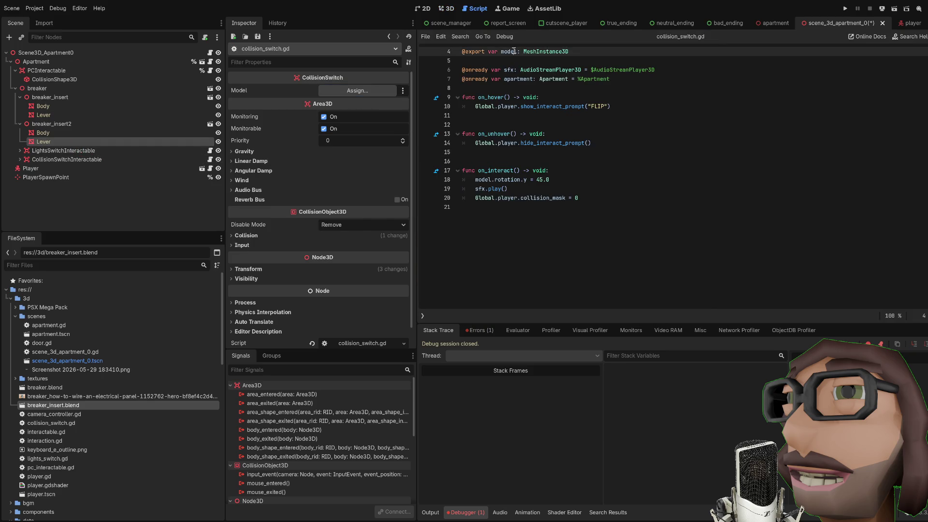
type("lever")
key("ctrl+s")
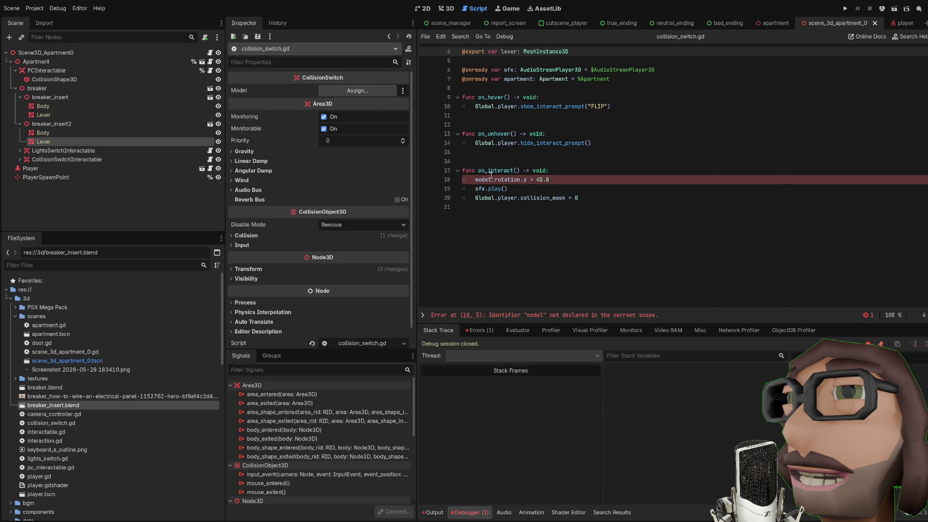
double_click(489, 179)
type("lever")
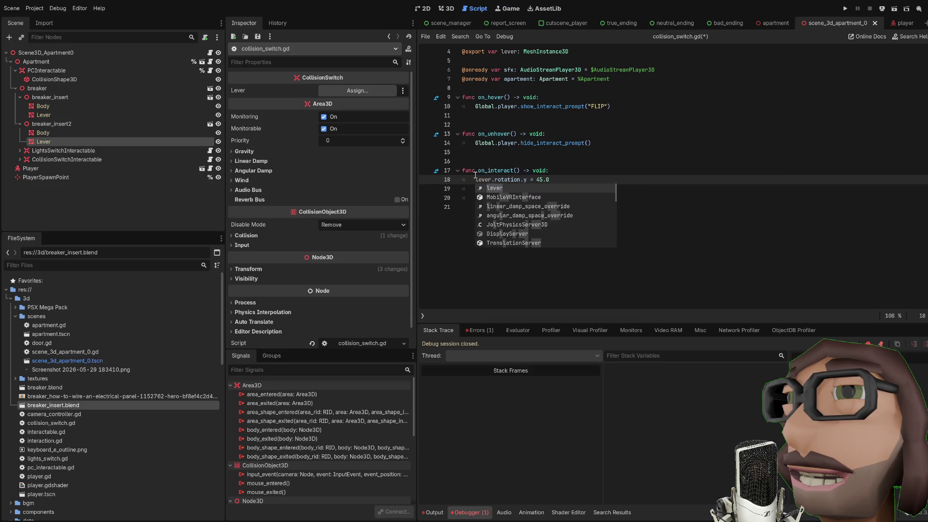
key("Right")
key("Right")
key("Right")
key("BackSpace")
type("x")
key("ctrl+s")
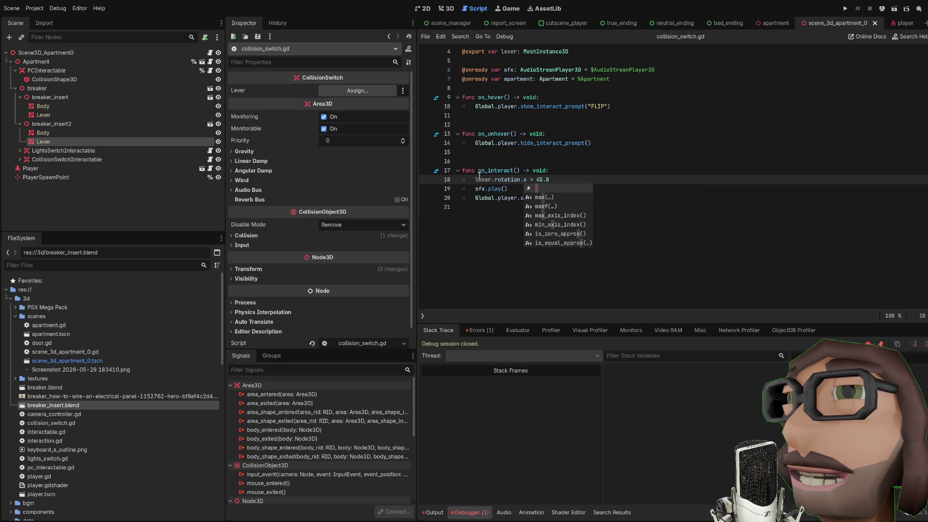
left_click(576, 178)
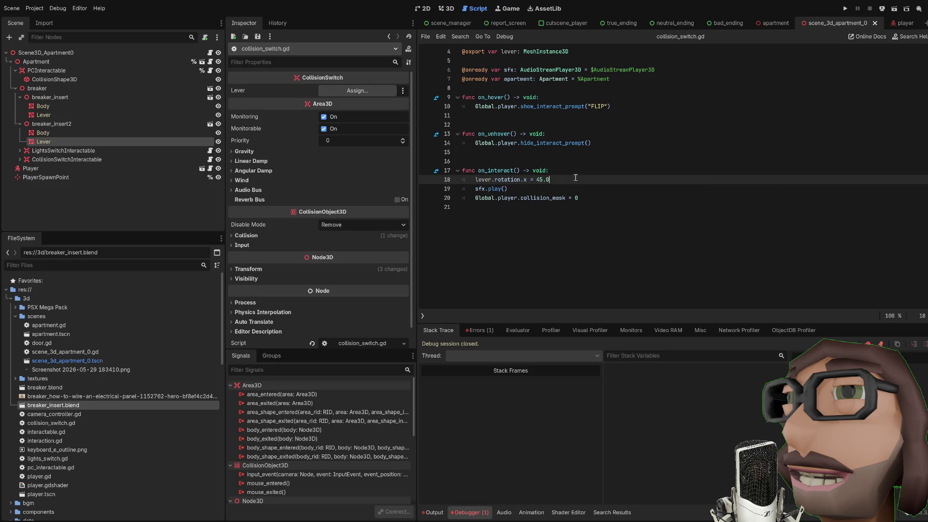
key("Down")
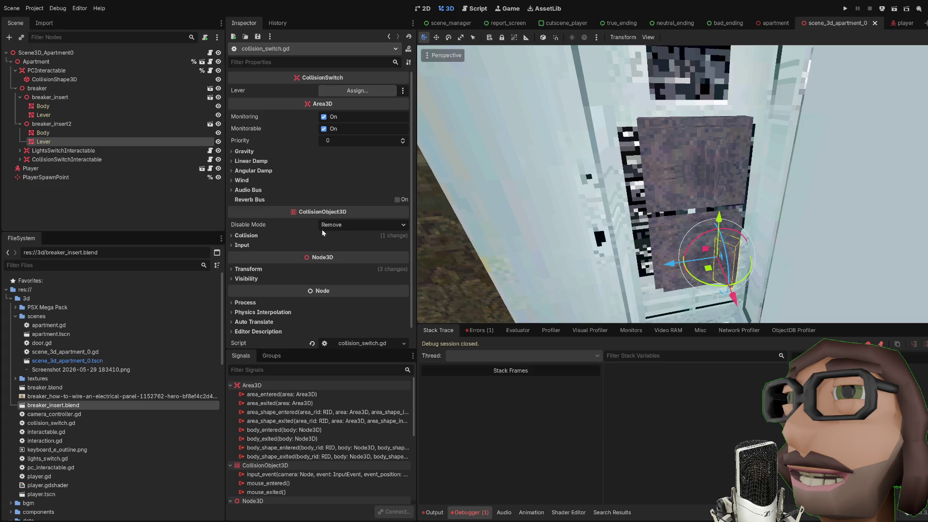
Step: Compare Rotation X of the two breakers' Levers, 45 versus -45
left_click(253, 269)
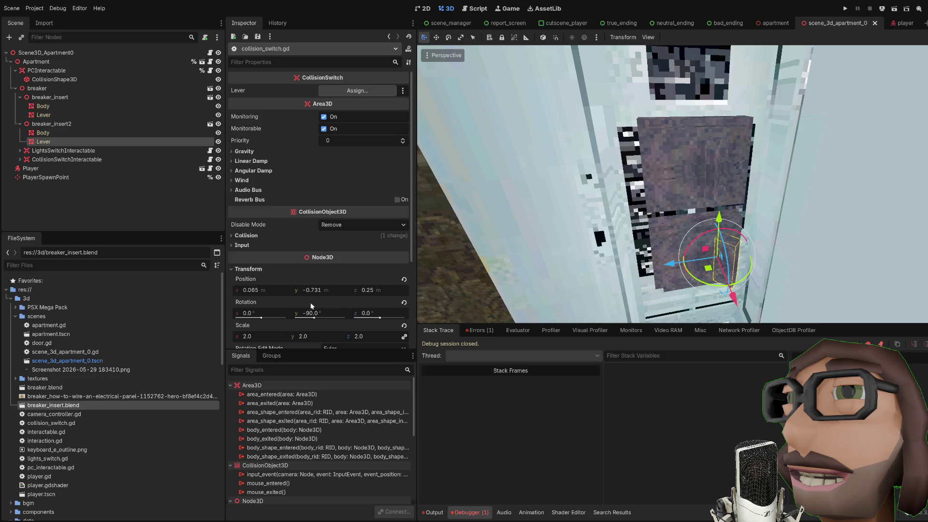
left_click(44, 116)
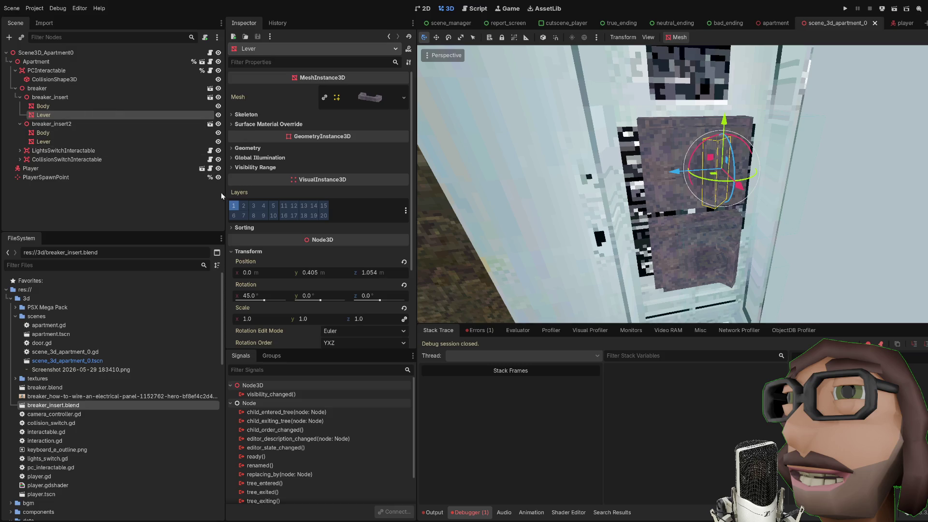
left_click(46, 143)
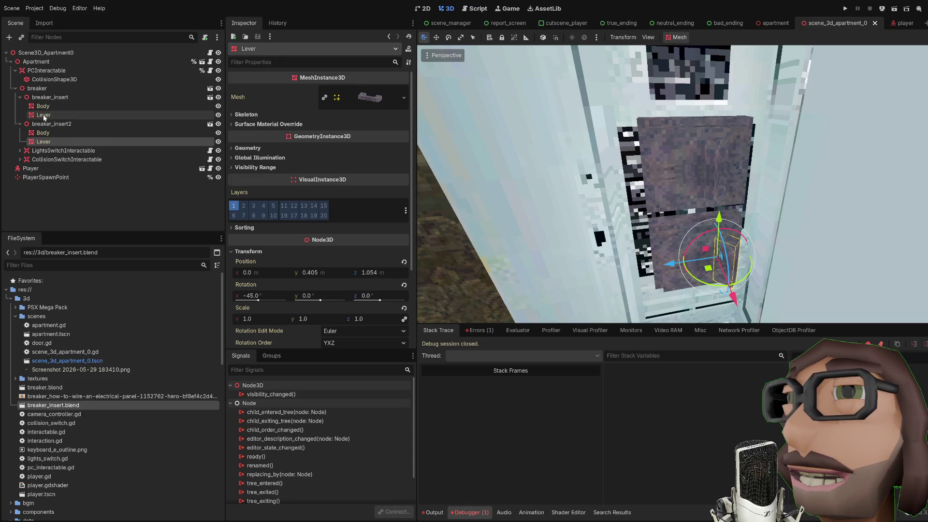
left_click(44, 117)
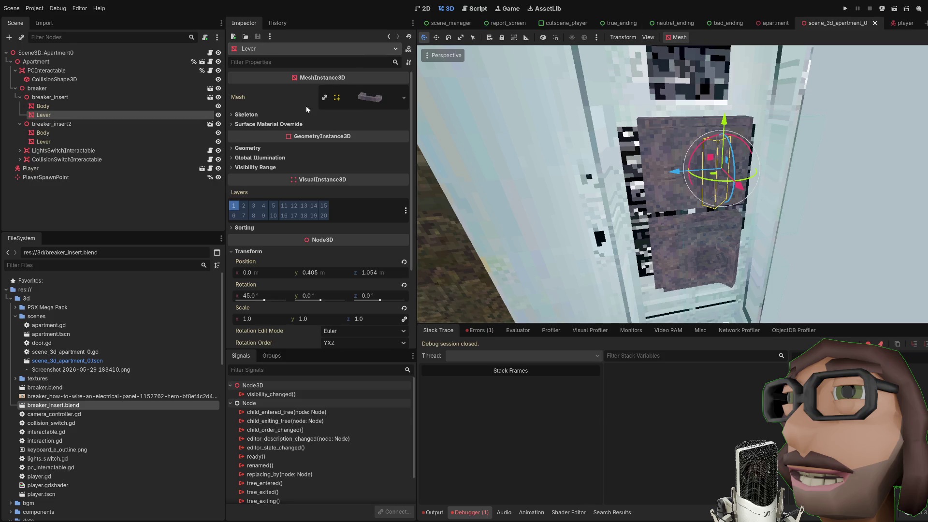
Step: Open lights_switch.gd and collision_switch.gd, then run the game with F5
left_click(210, 151)
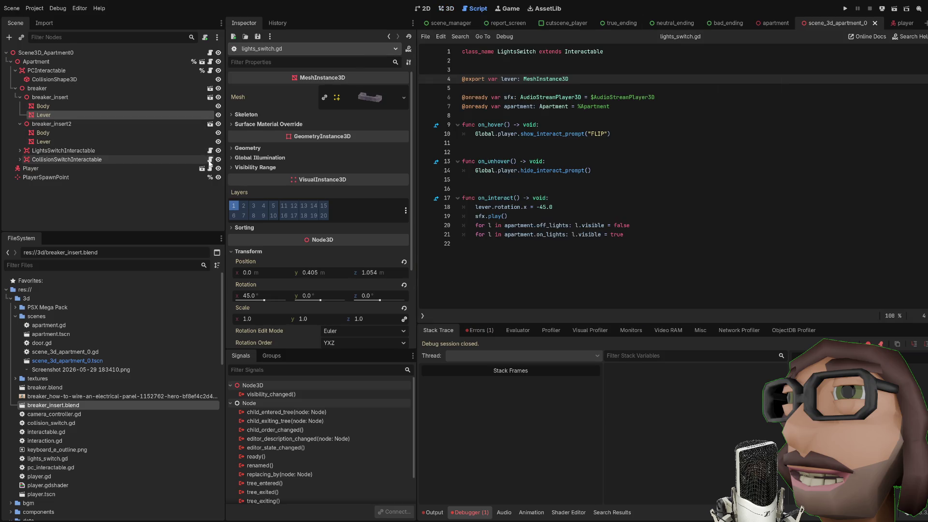
left_click(210, 160)
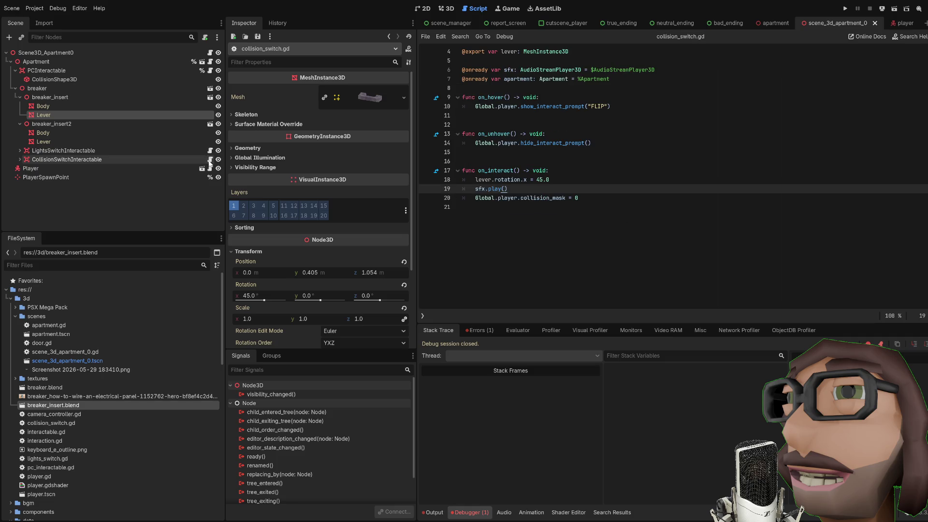
left_click(574, 167)
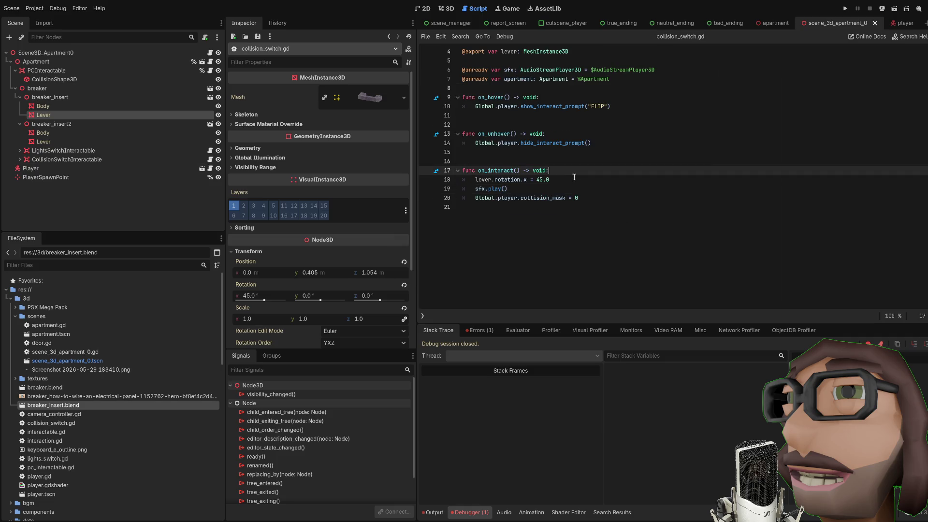
key("F5")
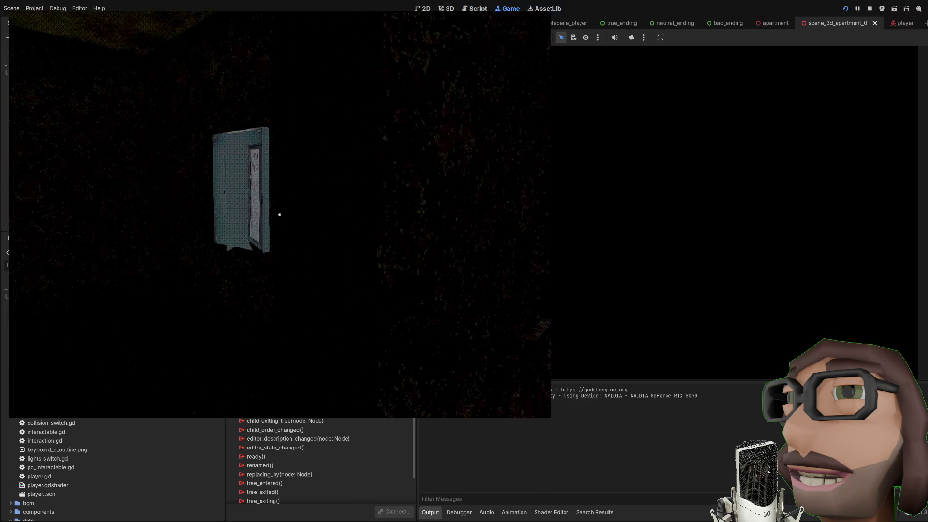
Step: Flip the breaker in game, stop after the null-lever error, and select CollisionSwitchInteractable
key("w")
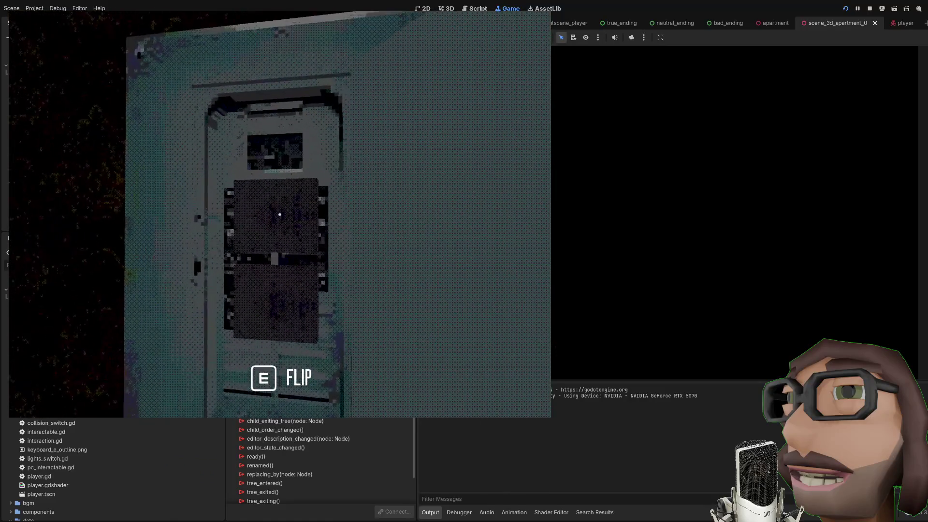
key("e")
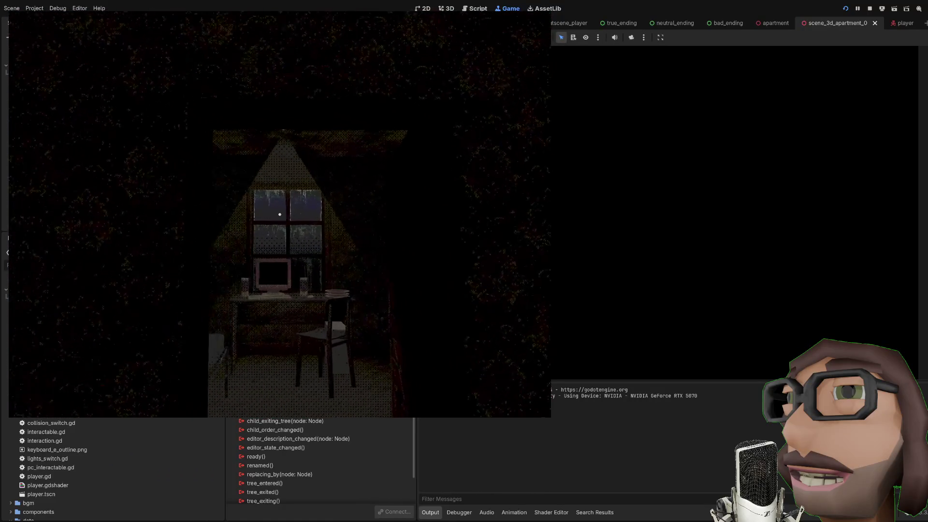
key("e")
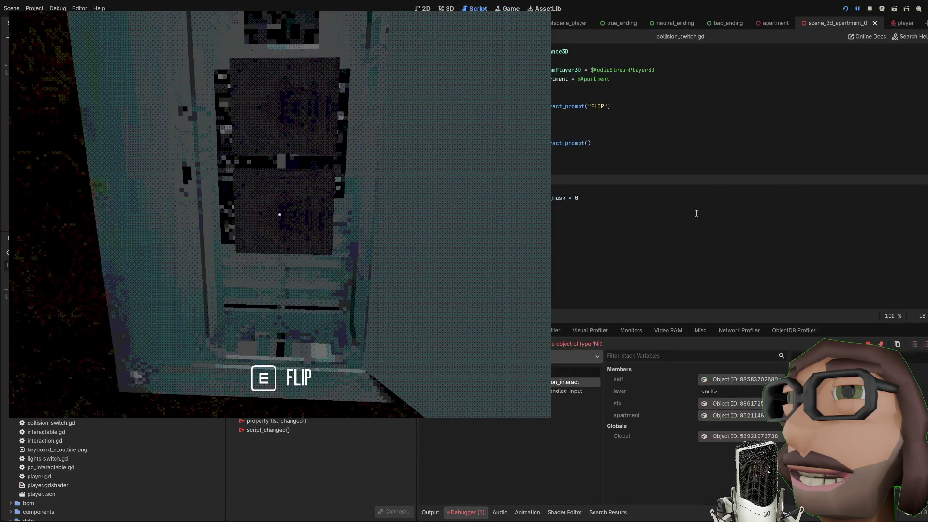
key("F8")
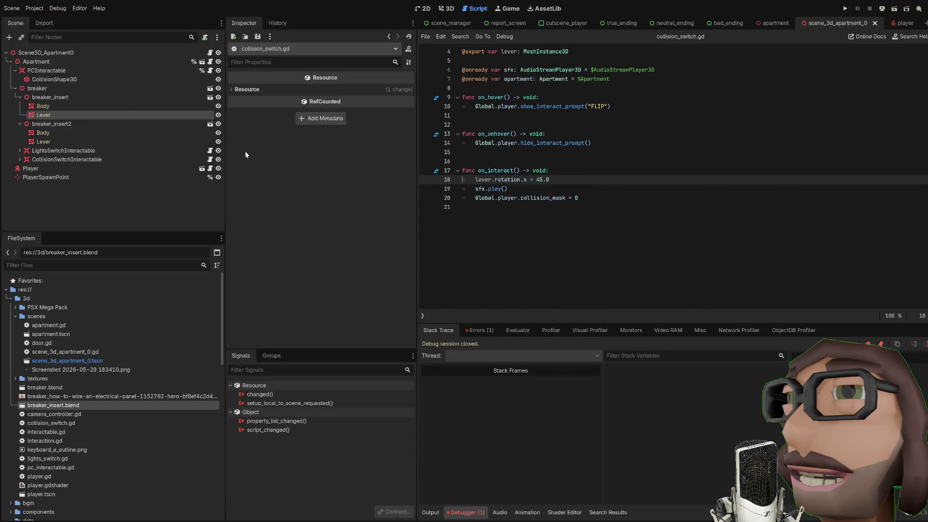
left_click(62, 159)
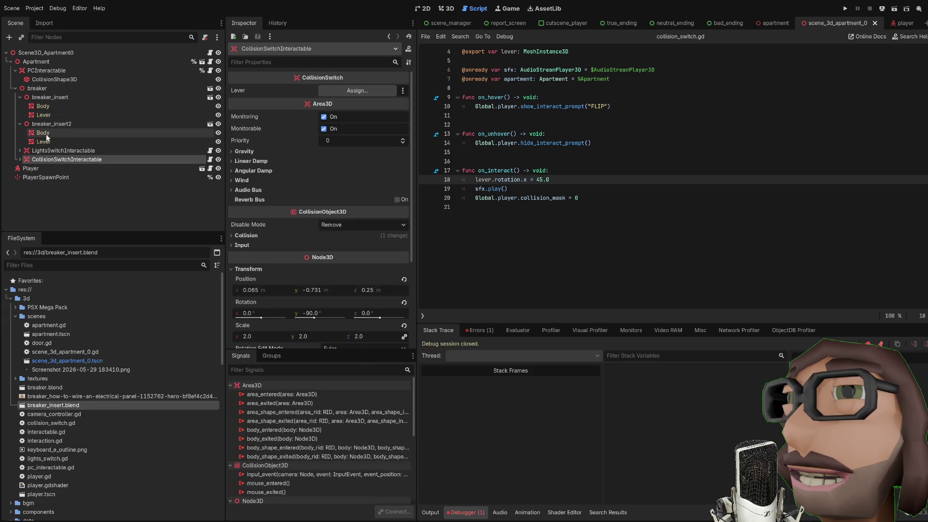
Step: Assign breaker_insert2's Lever to CollisionSwitchInteractable, then launch the game and open the door
left_click_drag(347, 90, 347, 90)
key("F5")
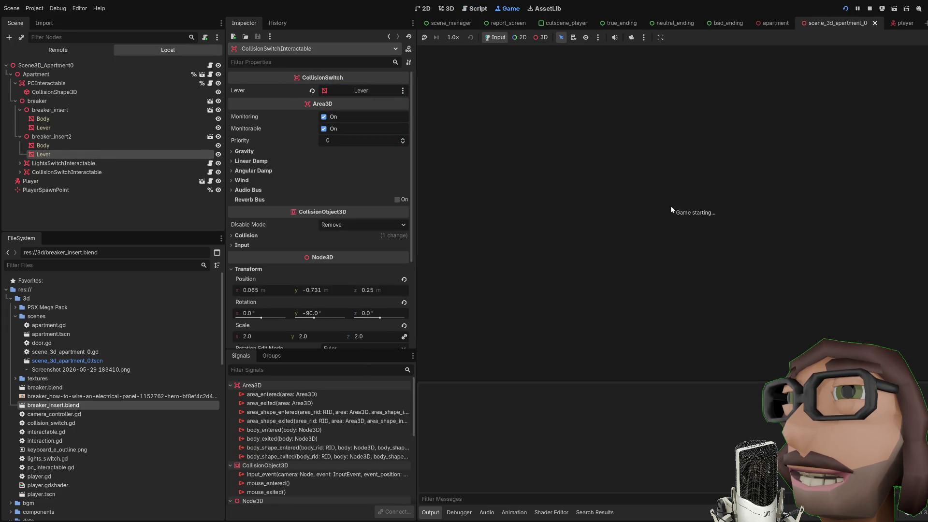
key("e")
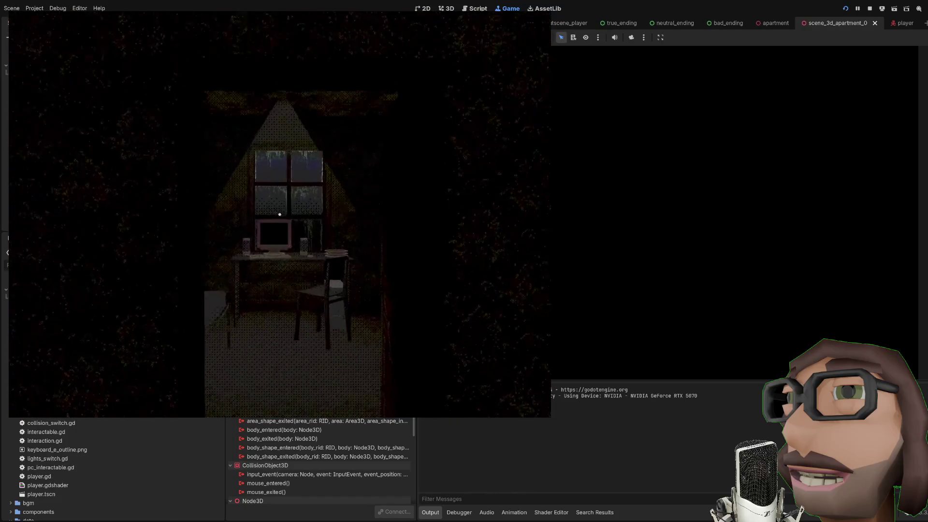
Step: Walk to the desk and PC monitor, then quit and stop the game
key("w")
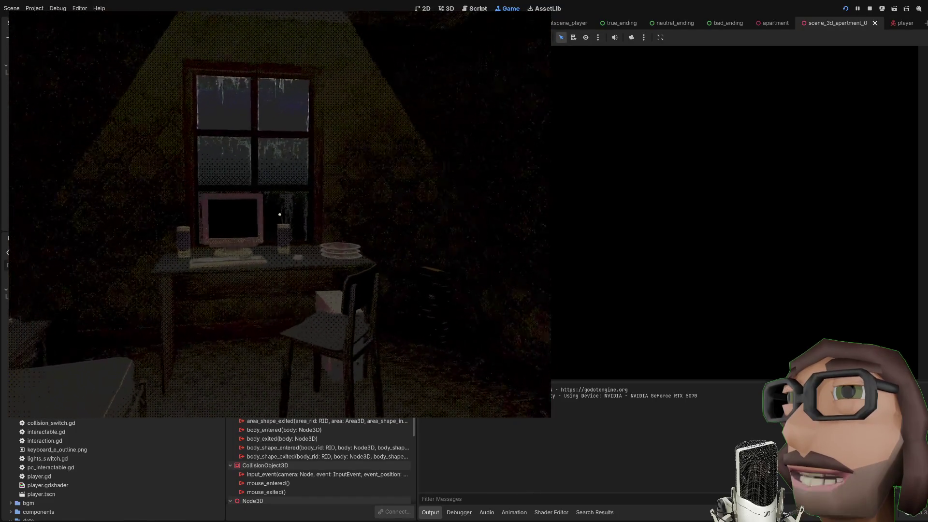
mouse_move(279, 214)
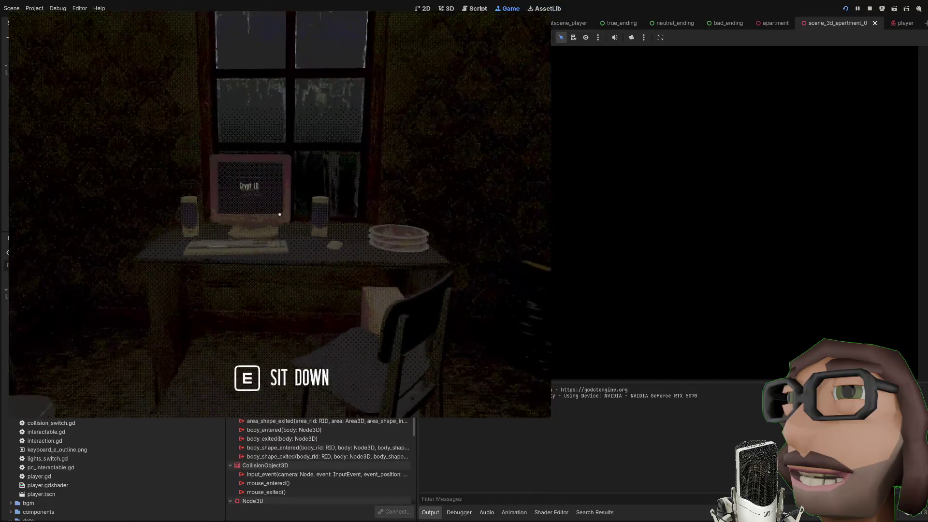
key("w")
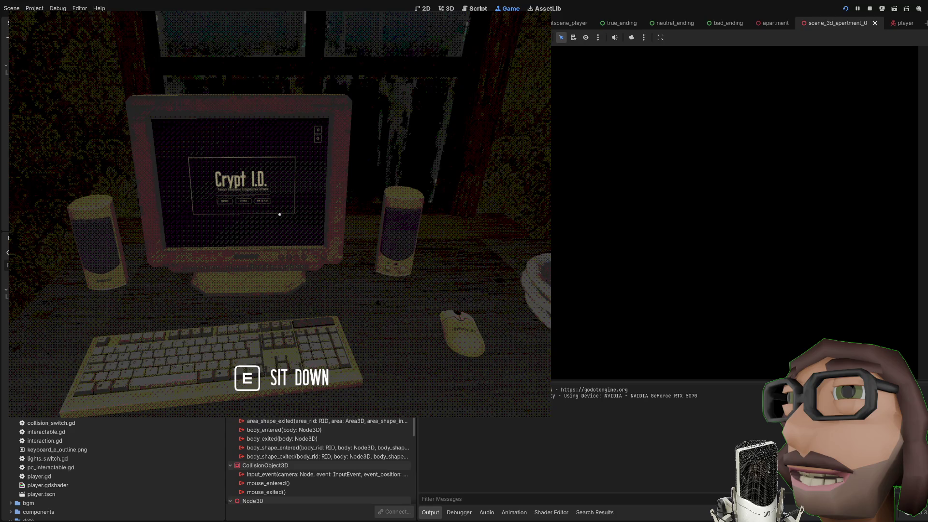
key("s")
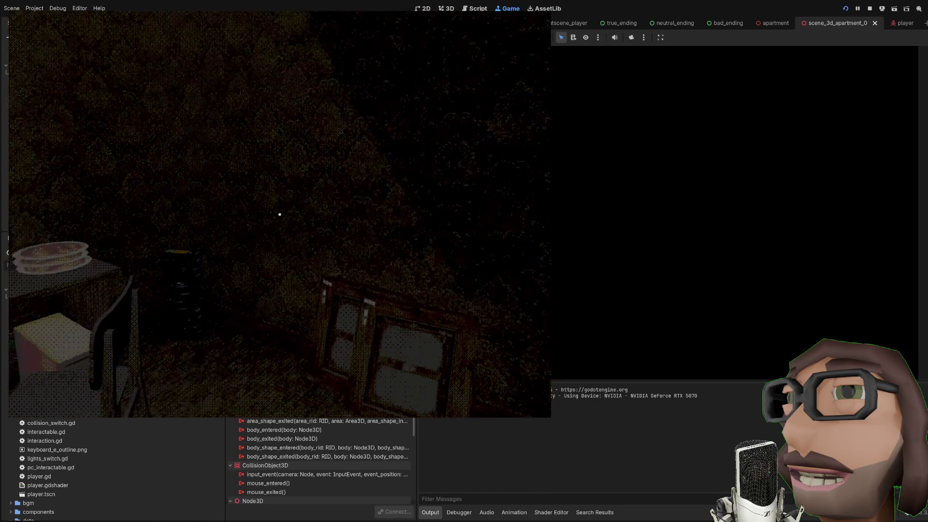
key("e")
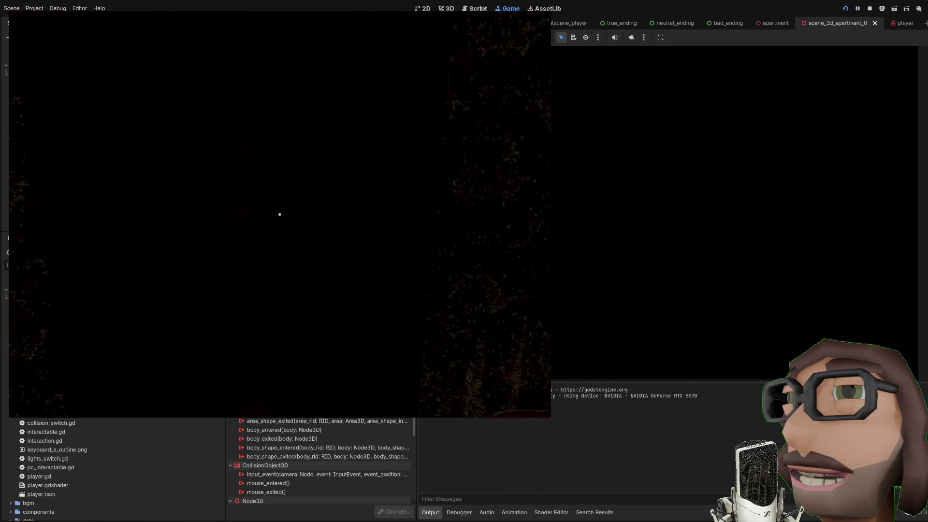
key("F8")
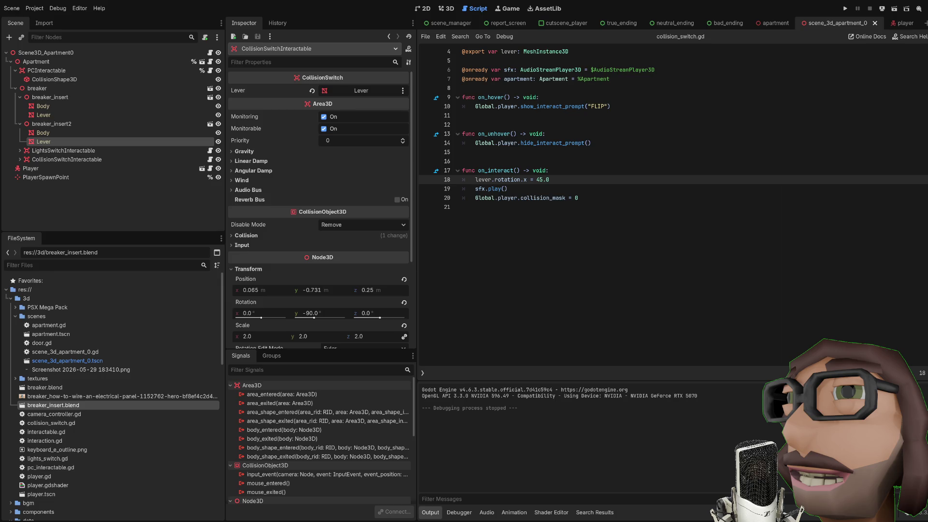
Step: Run the game again, walk through the room to the green wall switch, and stop
left_click(638, 190)
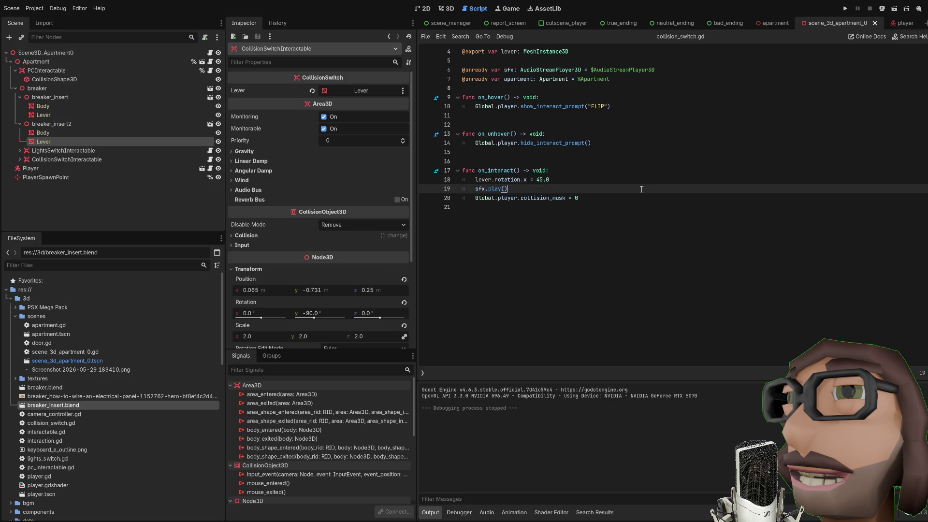
key("F5")
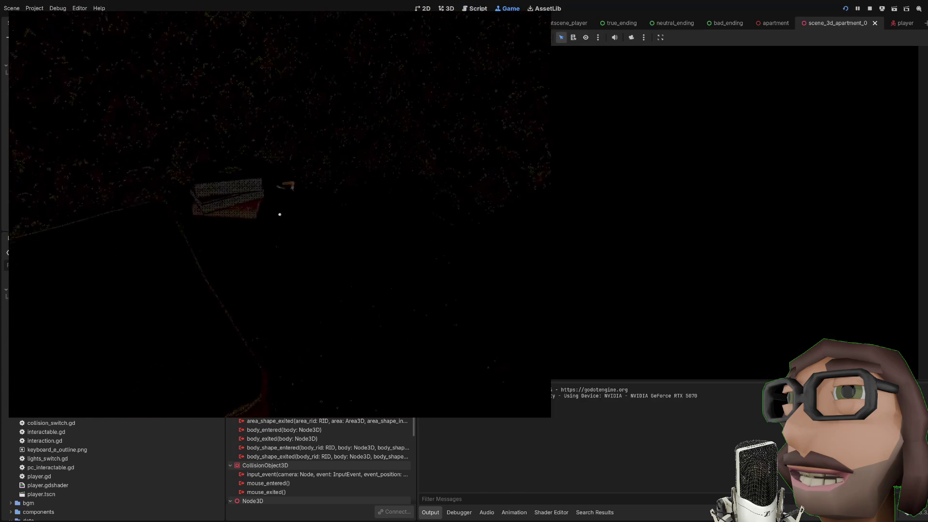
key("w")
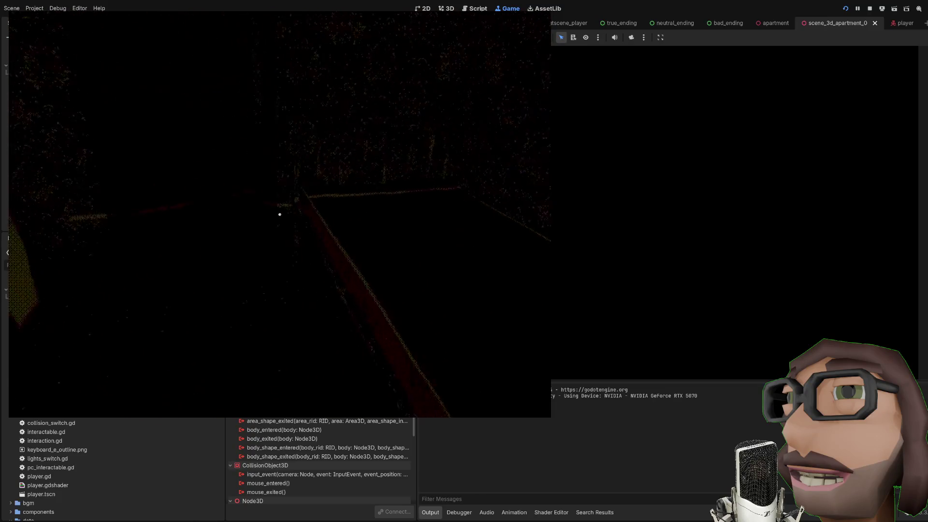
key("w")
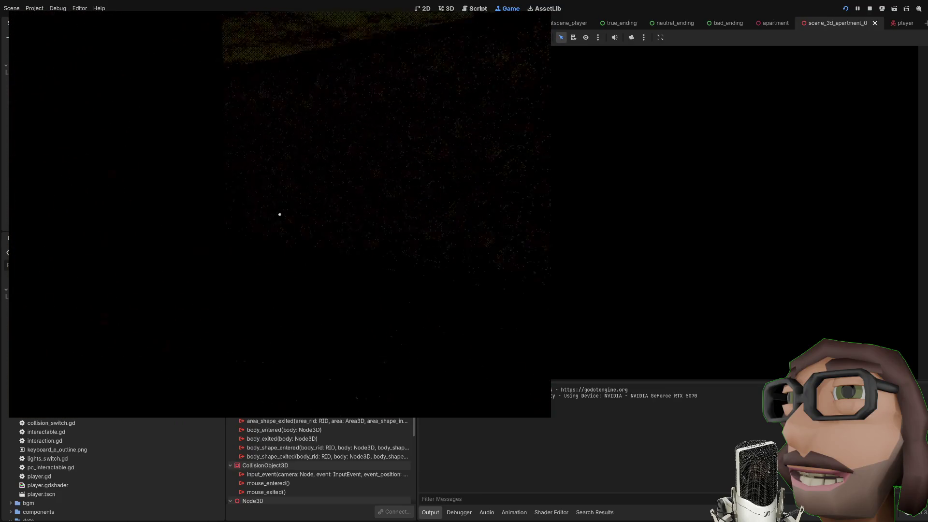
key("w")
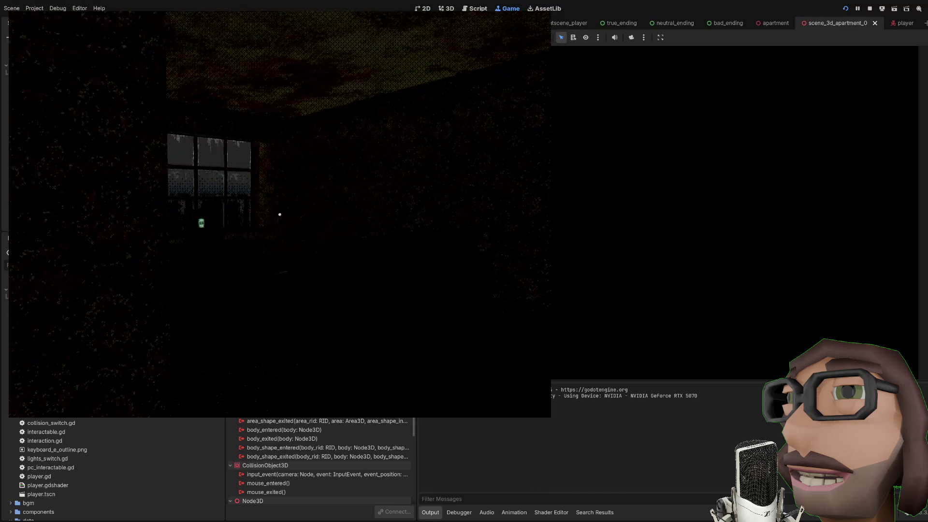
key("w")
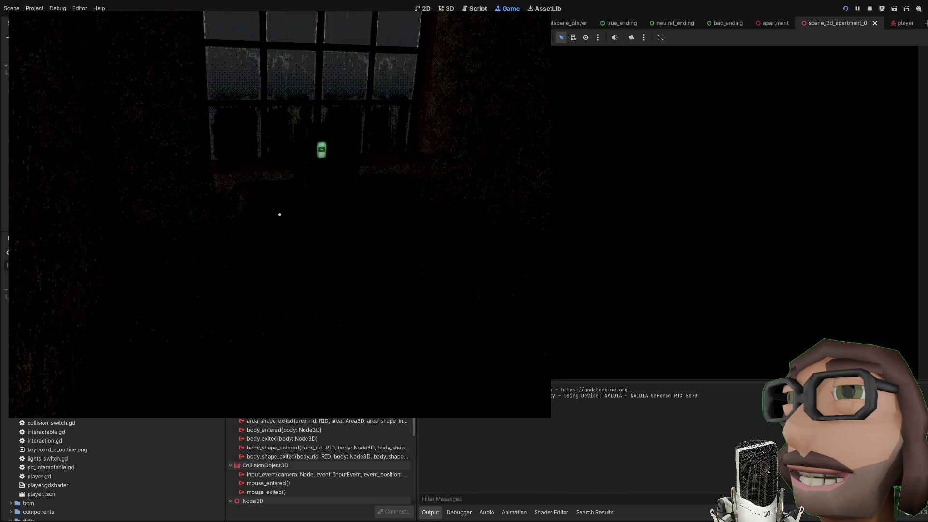
key("w")
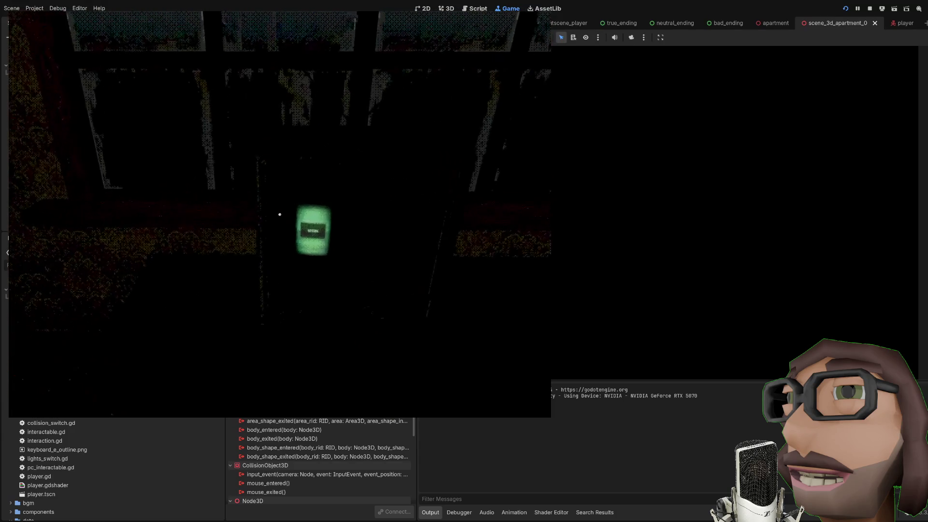
key("w")
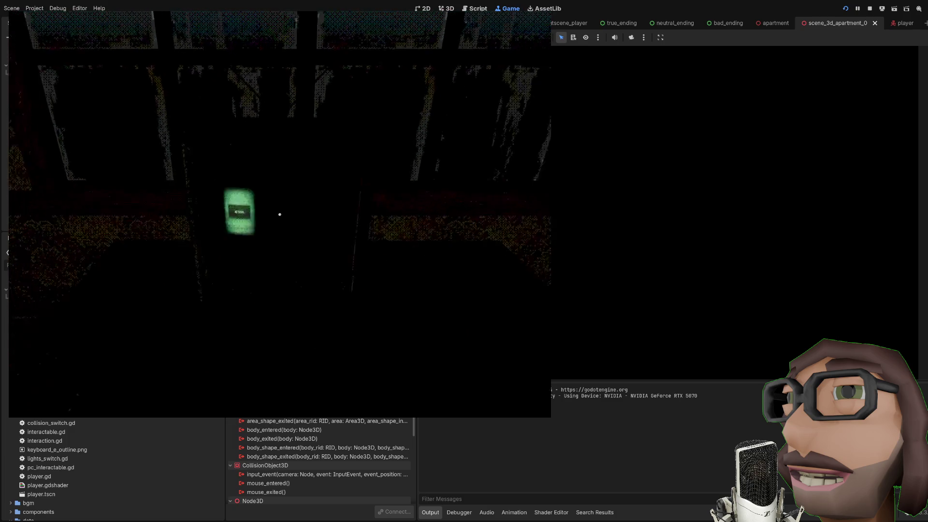
key("F8")
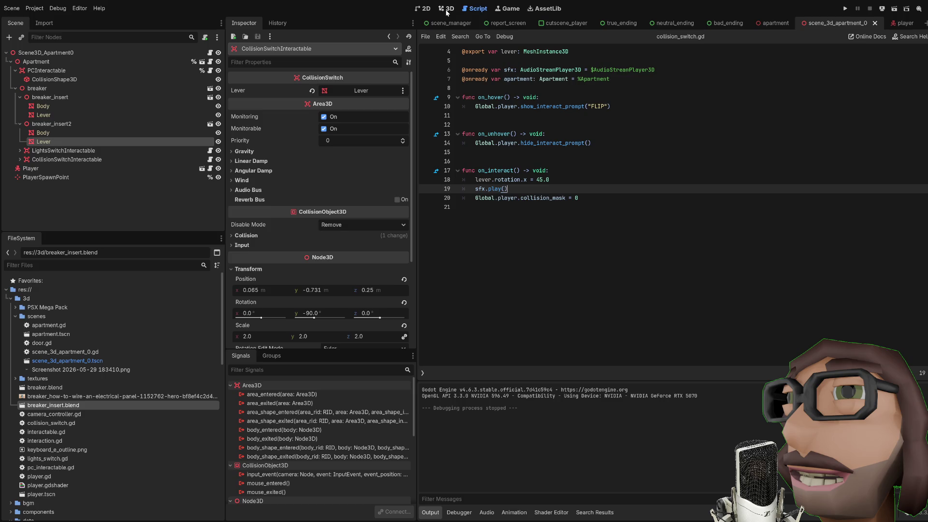
Step: Show the apartment scene in 3D, turned toward the window and desk
left_click(773, 24)
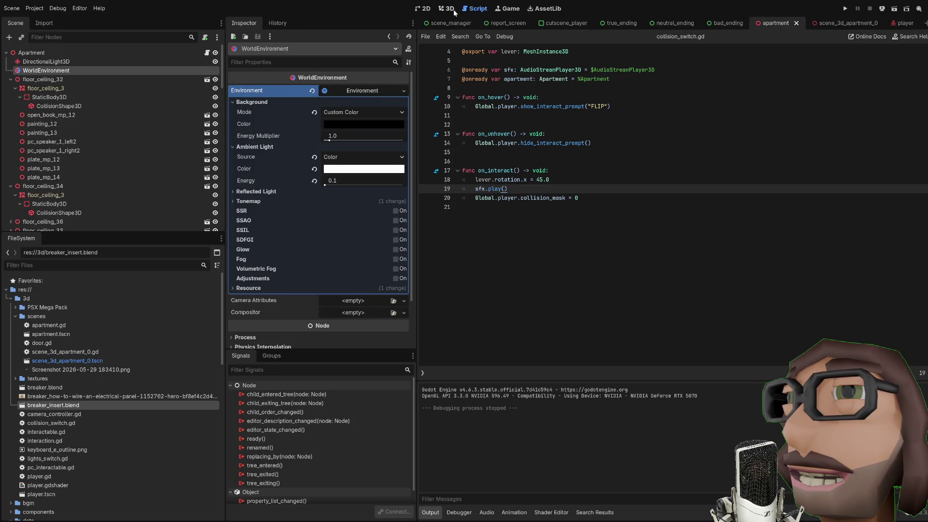
left_click(446, 8)
mouse_move(744, 212)
left_mouse_down()
mouse_move(855, 215)
mouse_move(796, 257)
left_mouse_up()
left_click(715, 203)
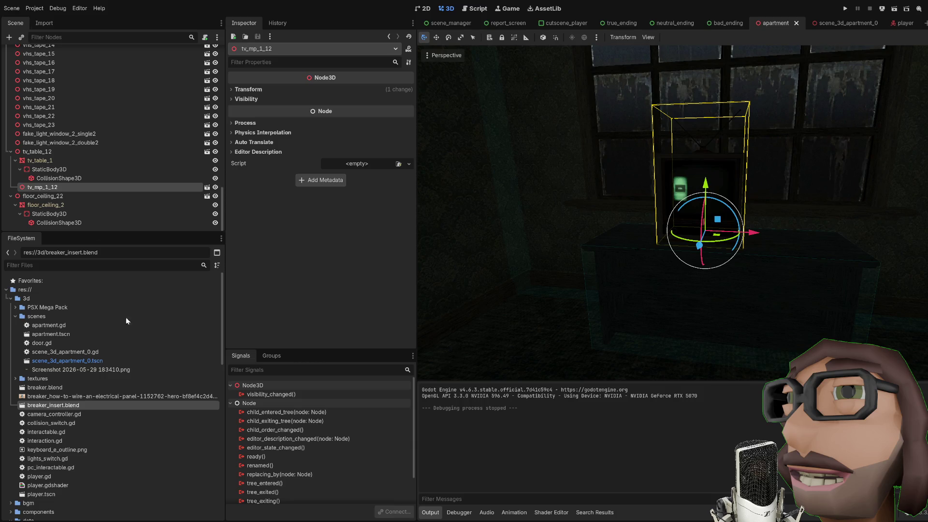
Step: Make the TV's children editable and select its inner mesh tv_mp_1_1
right_click(42, 187)
left_click(76, 155)
left_click(43, 196)
scroll(497, 158, "up", 4)
Step: Give tv_mp_1_1's surface material override slot 1 a new material
left_click(382, 101)
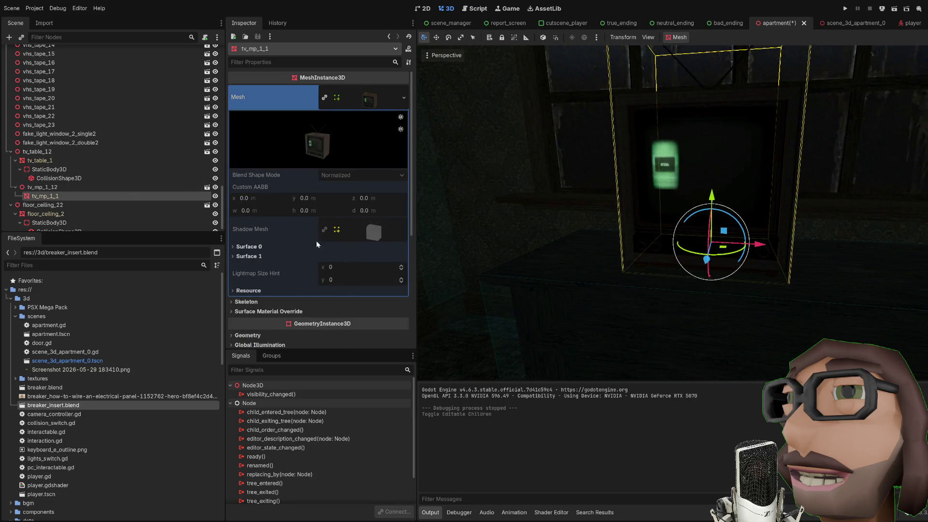
left_click(268, 311)
scroll(364, 308, "down", 1)
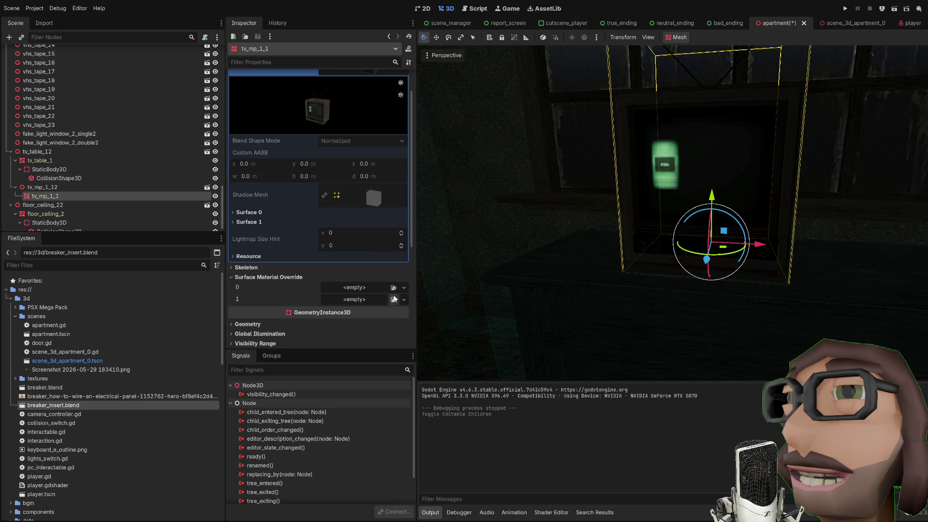
left_click(373, 315)
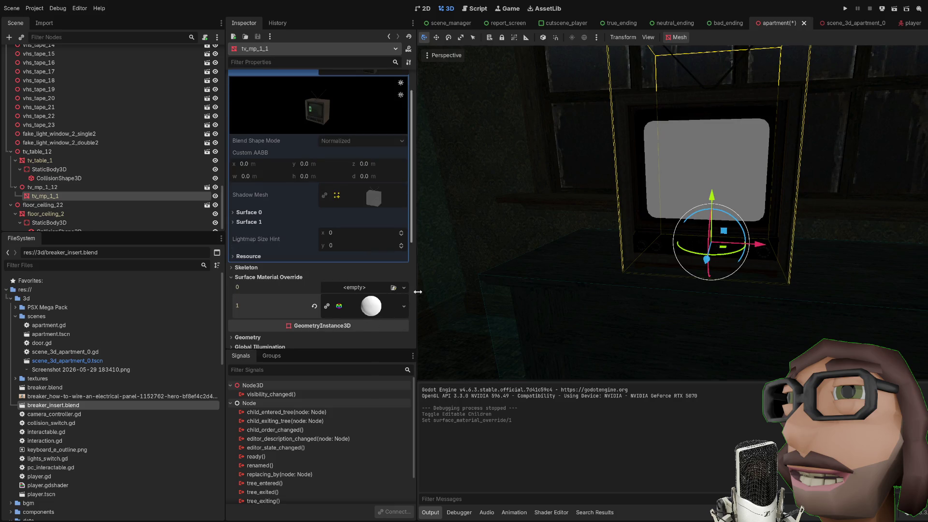
left_click_drag(669, 208, 483, 267)
left_click(390, 299)
Step: Paste the Crypt I.D. screen texture into the material's albedo, then save and run the game
scroll(386, 292, "down", 5)
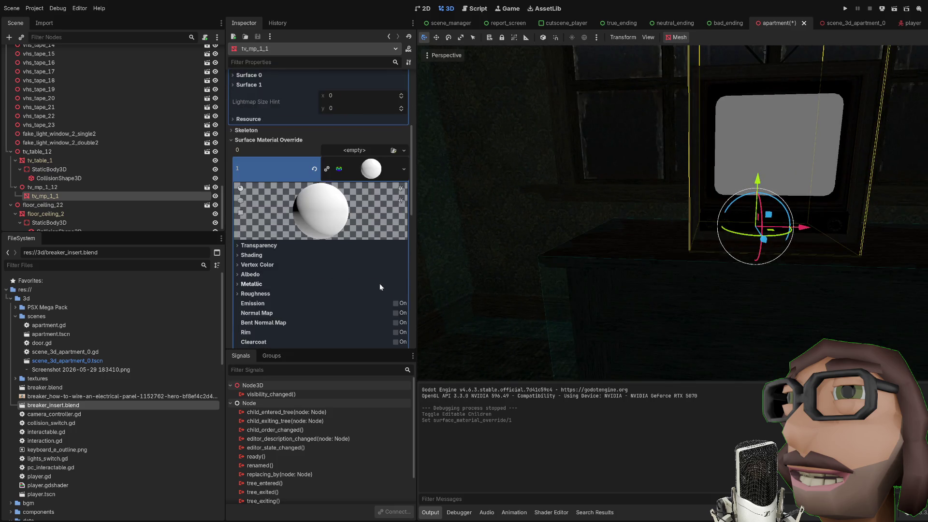
left_click(246, 240)
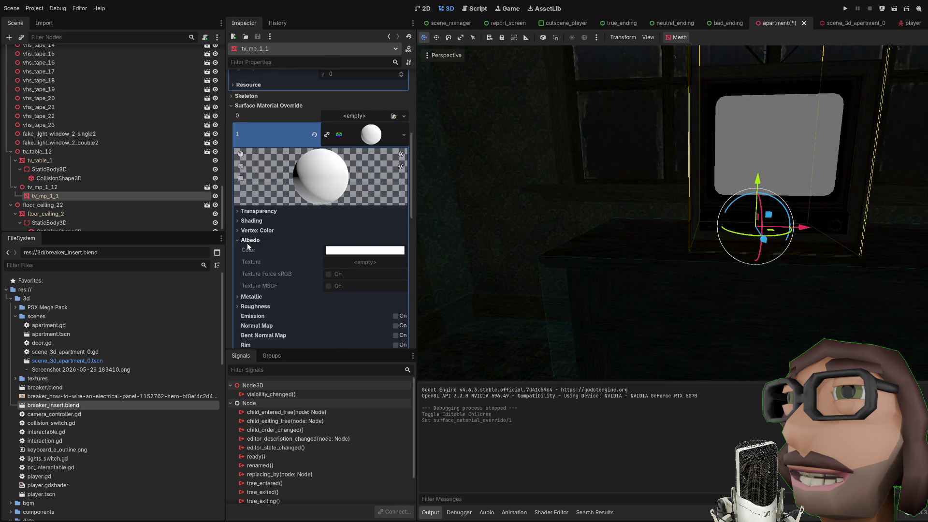
left_click(327, 136)
left_click(262, 242)
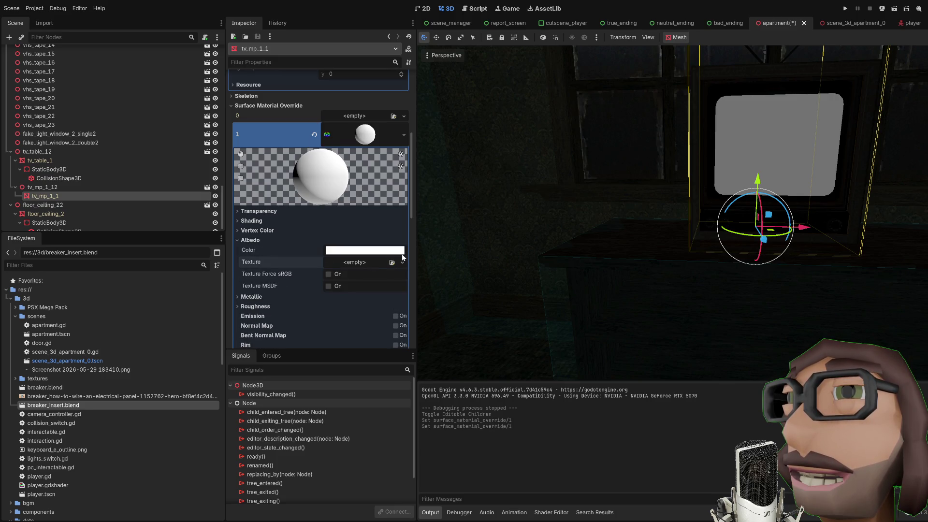
key("ctrl+v")
key("F5")
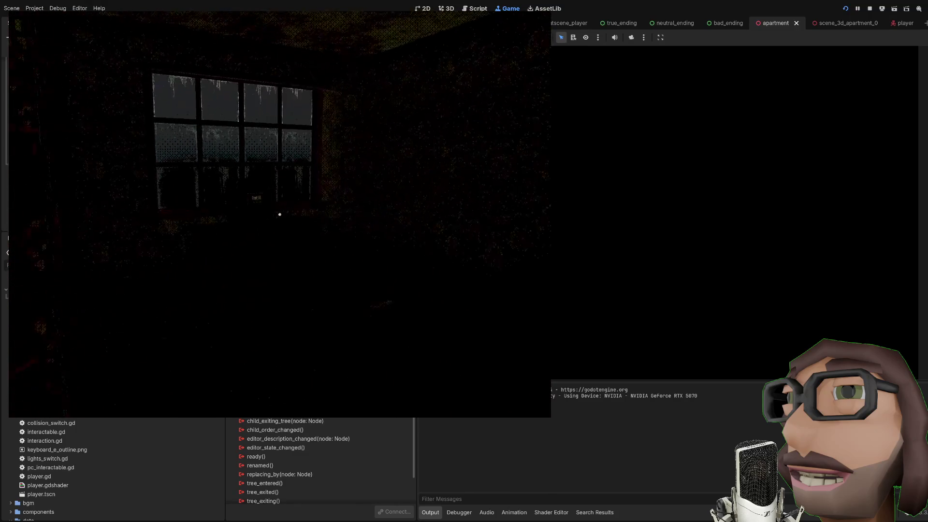
key("w")
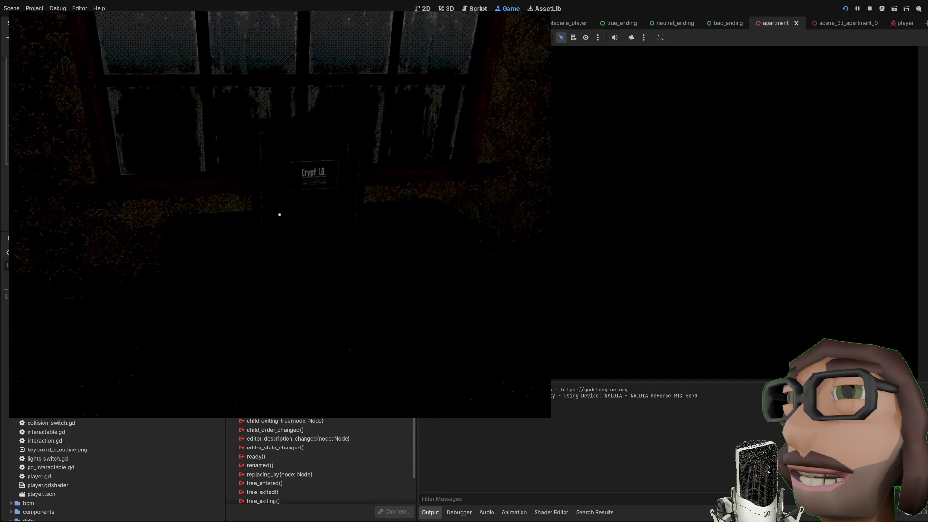
key("s")
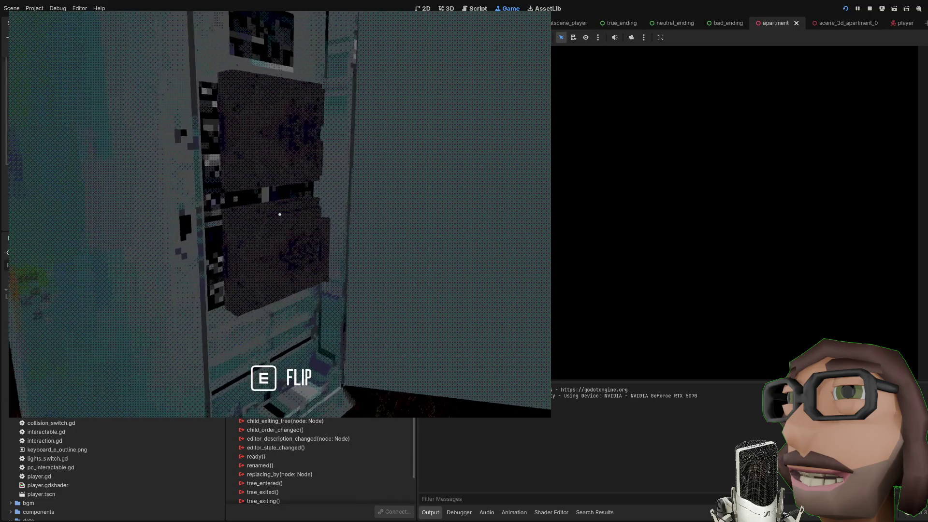
key("s")
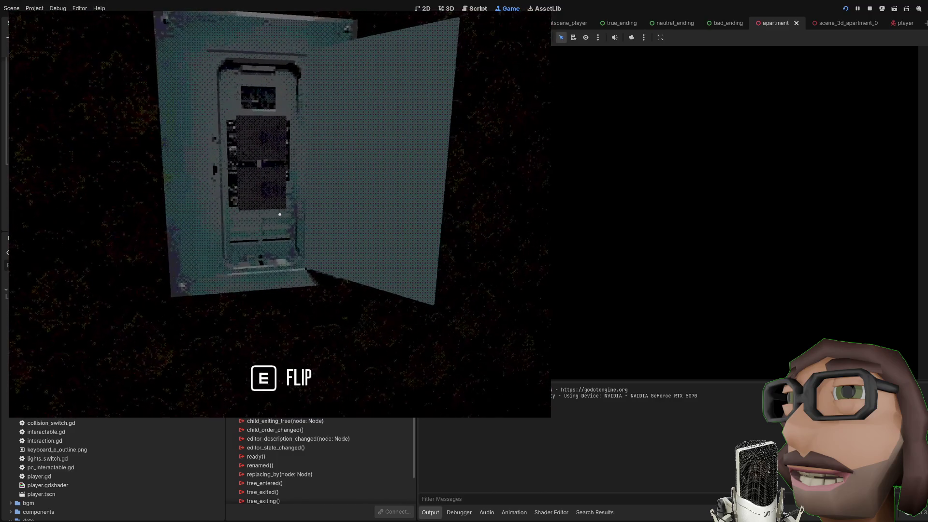
key("F8")
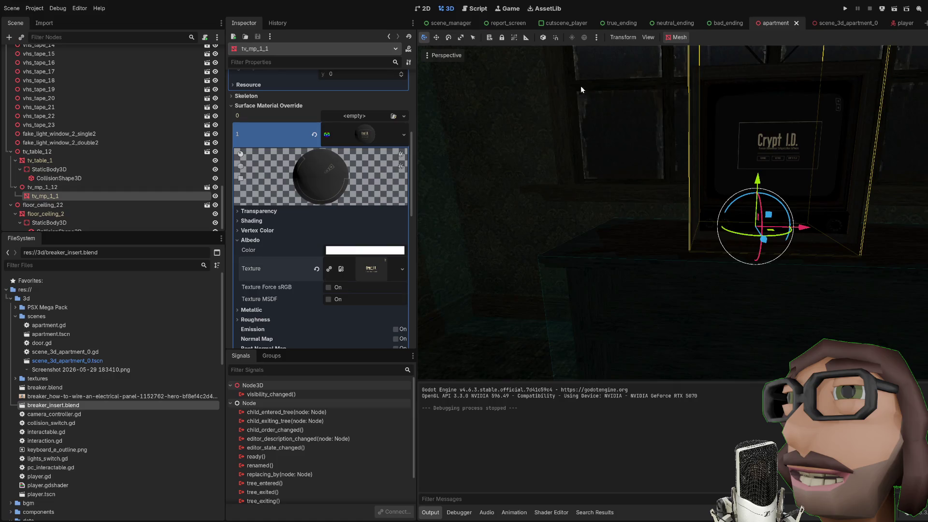
left_click(476, 9)
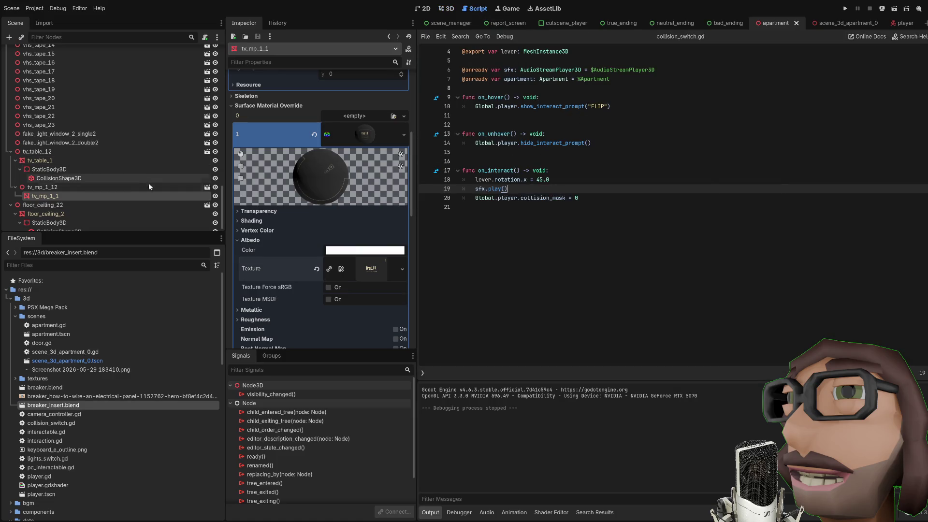
Step: Replace FLIP in collision_switch.gd's prompt with 'TURN OFF COLLISION', correcting the spelling, and save
scroll(552, 156, "up", 2)
double_click(599, 134)
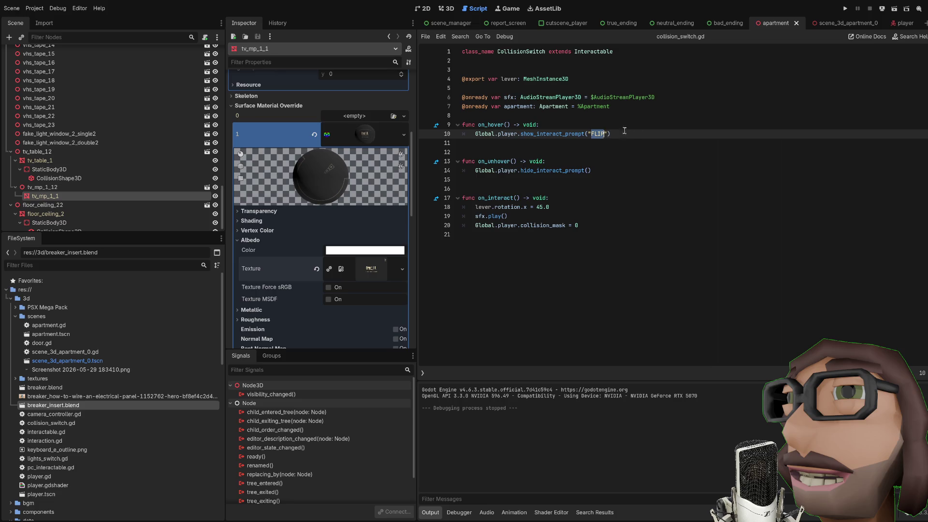
type("COLISSION")
key("ctrl+Left")
type("TURN OFF")
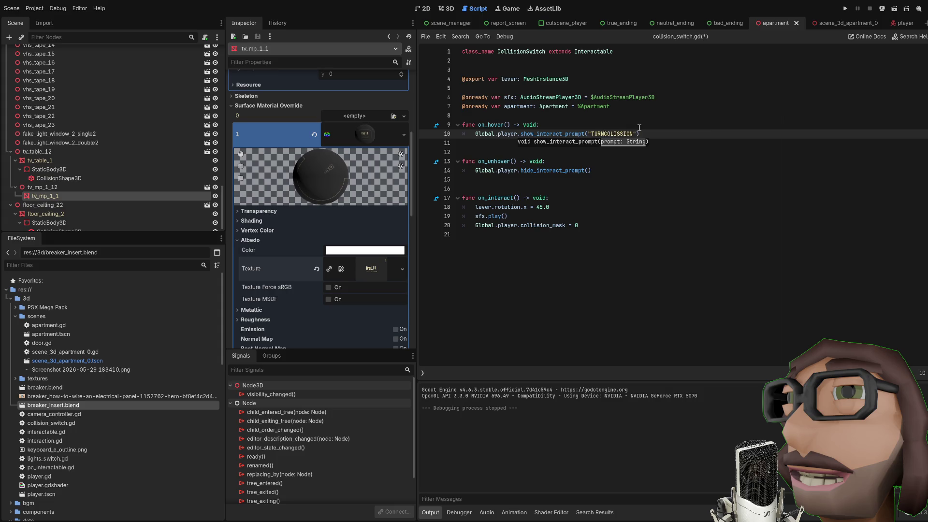
key("ctrl+s")
left_click(628, 134)
type("L")
key("BackSpace")
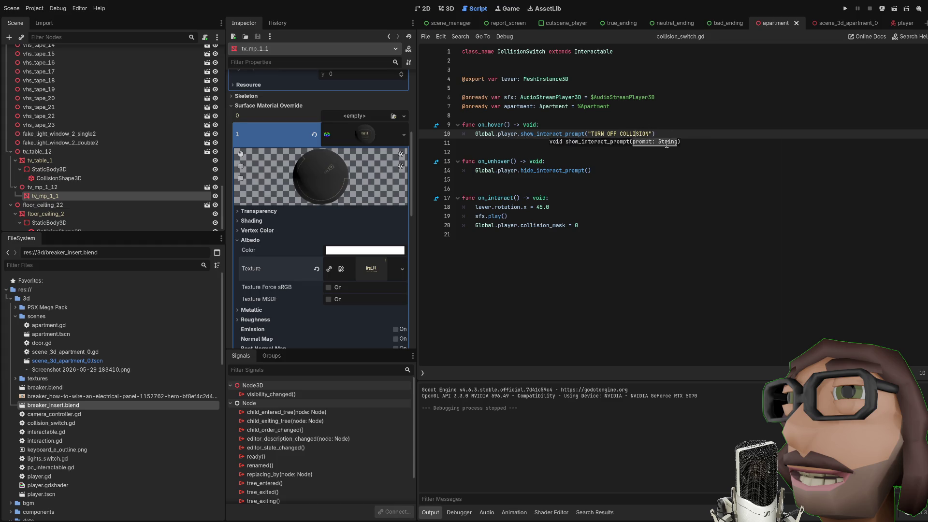
key("ctrl+s")
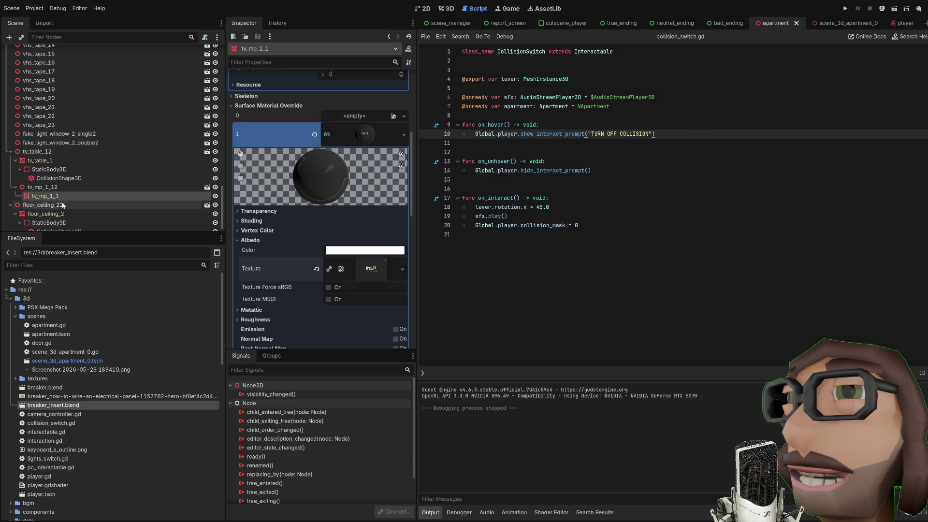
Step: In lights_switch.gd, replace FLIP in the prompt with 'TURN ON' so it reads TURN ON LIGHTS
scroll(72, 173, "down", 1)
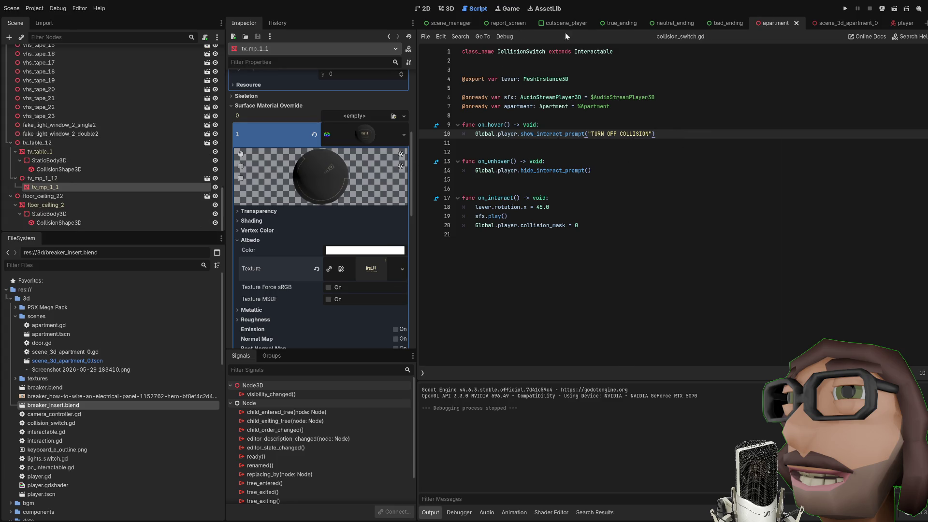
left_click(841, 23)
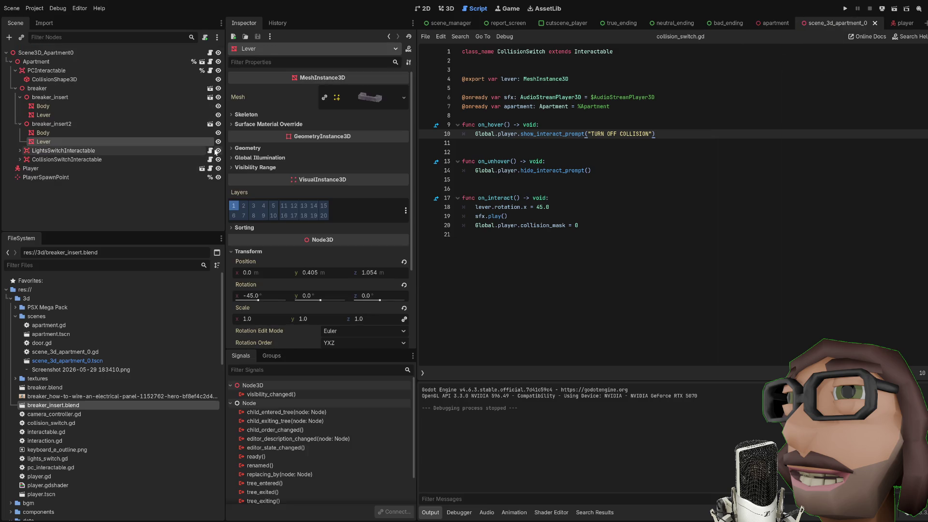
left_click(210, 150)
double_click(597, 134)
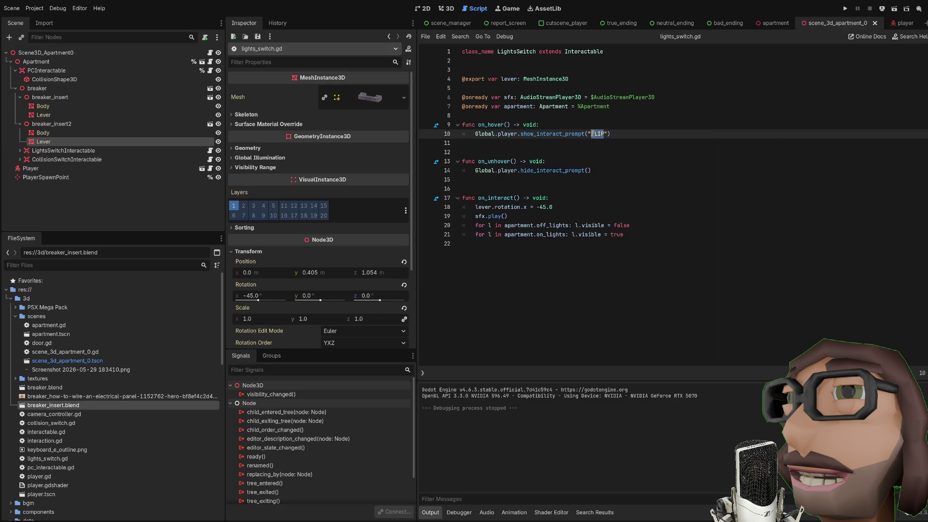
type("TURN ON ")
type("[E]")
Step: Save and test-run the game, walk to the breaker box, then stop it
key("F5")
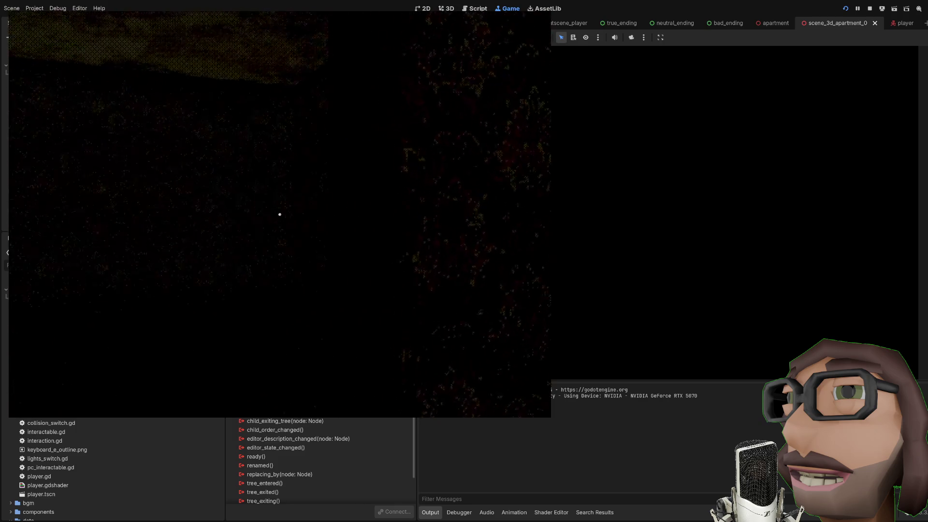
key("w")
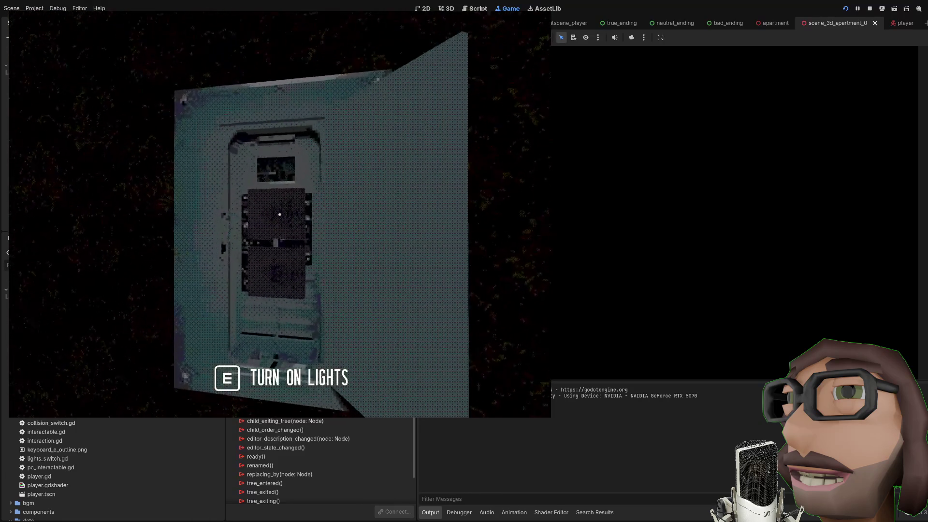
key("F8")
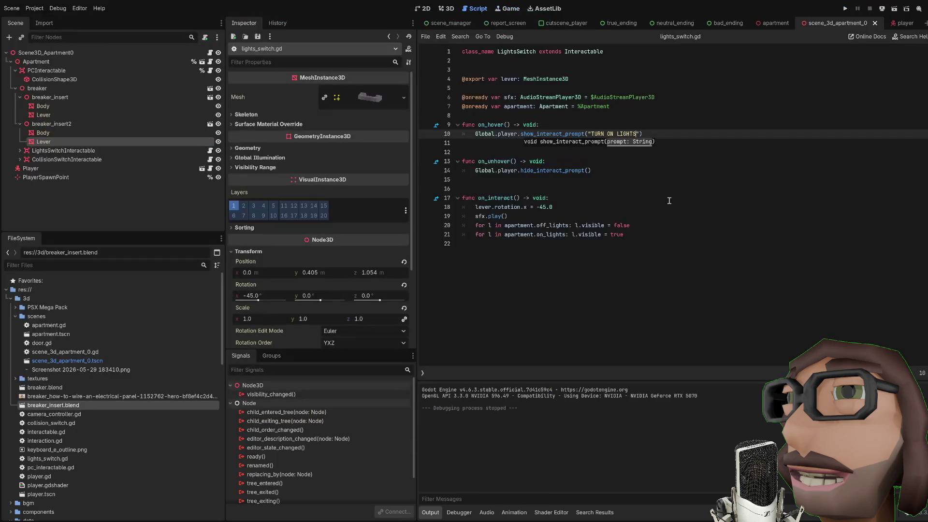
left_click(447, 8)
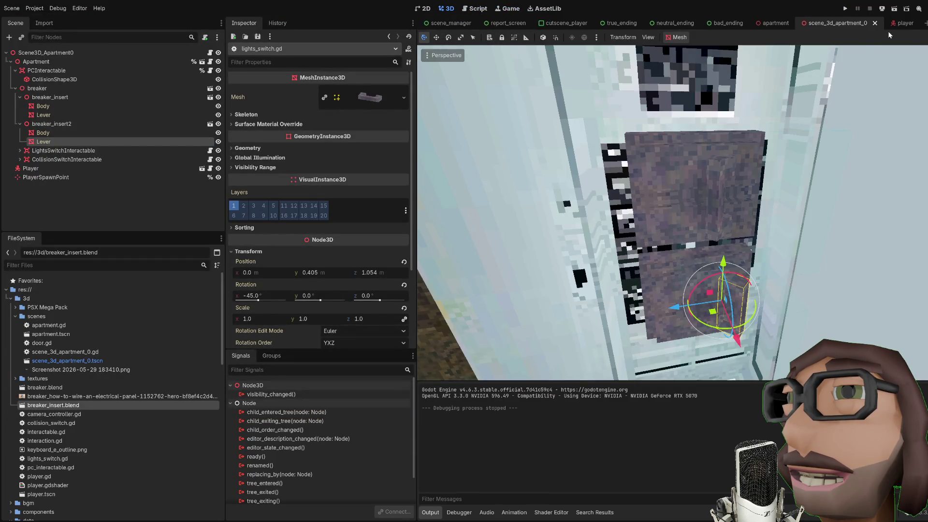
Step: In the player scene, enter 560 as InteractPrompt's custom minimum width and run the game
left_click(894, 23)
left_click(46, 88)
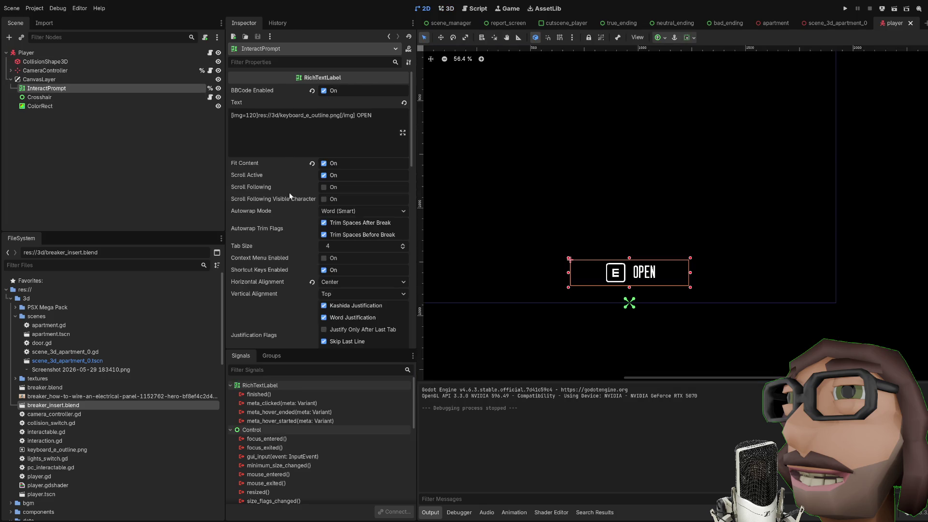
scroll(318, 208, "down", 5)
scroll(318, 208, "down", 2)
left_click(400, 183)
type("560")
scroll(400, 186, "up", 20)
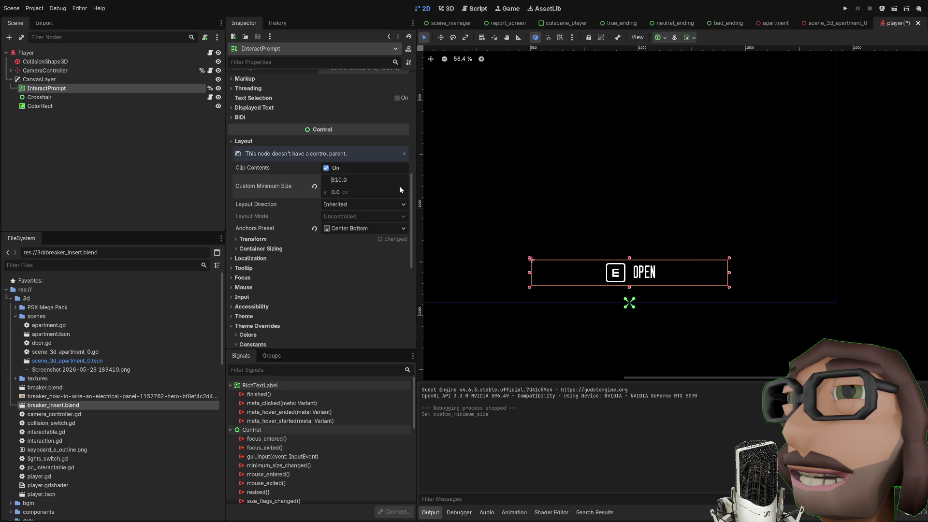
scroll(400, 186, "down", 2)
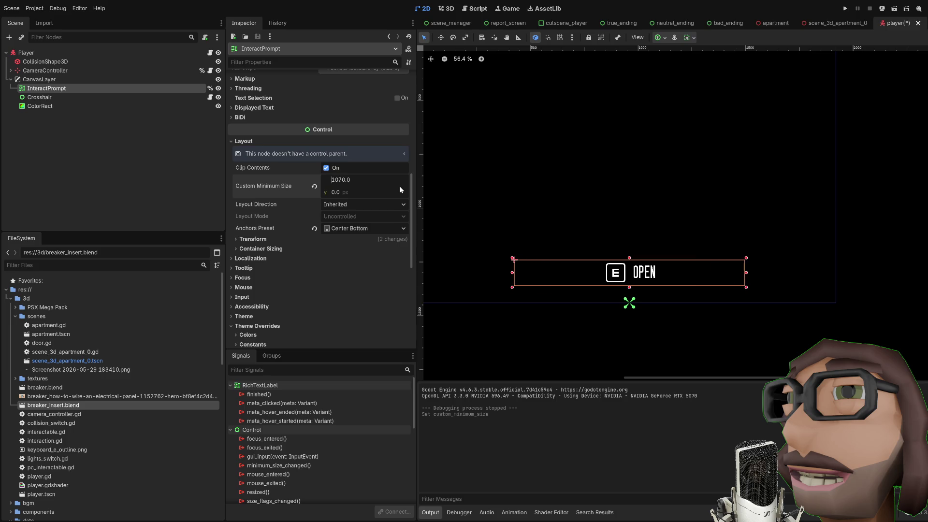
scroll(399, 185, "down", 4)
key("F6")
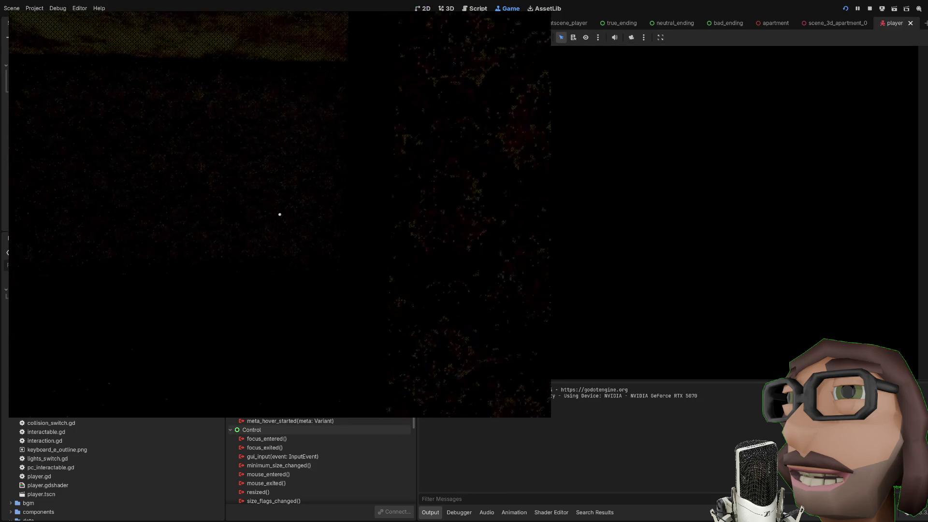
Step: Walk to the electrical panel, flip the turn-off-collision switch, then head to the desk computer
key("w")
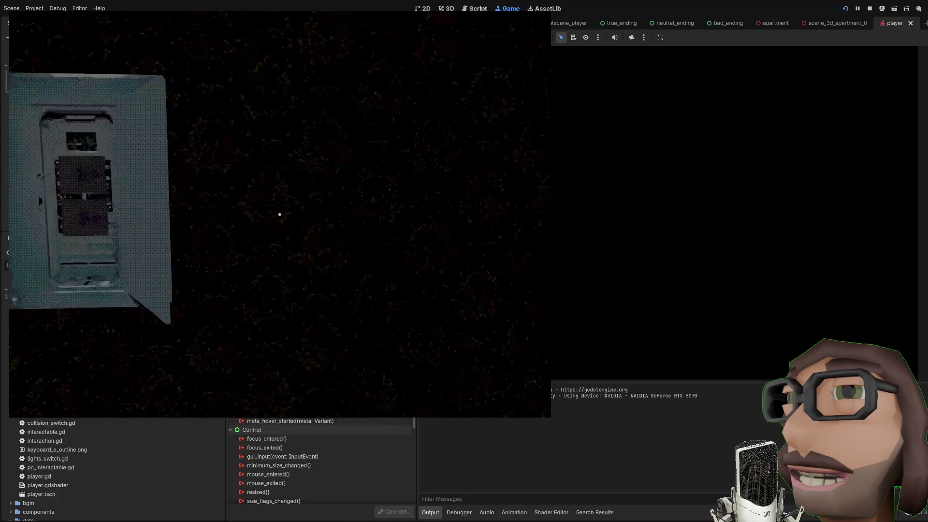
key("w")
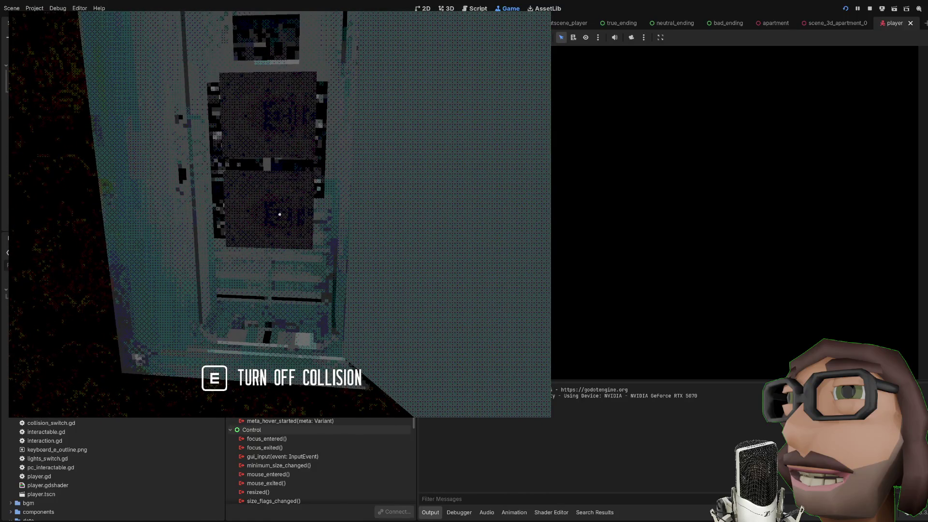
key("e")
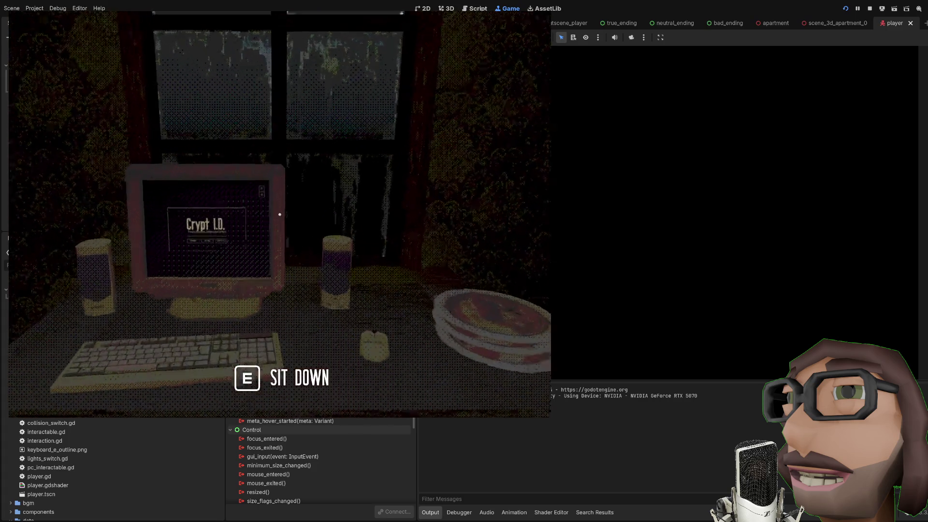
mouse_move(279, 214)
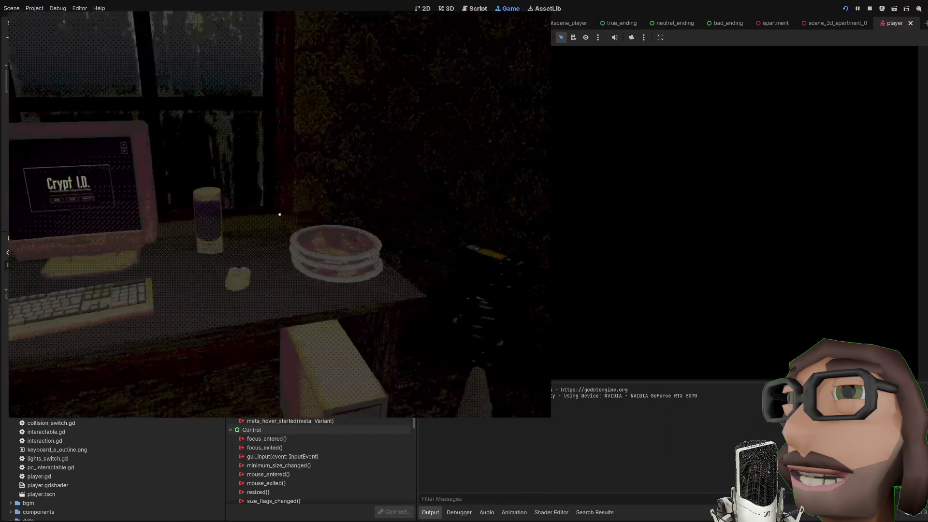
key("w")
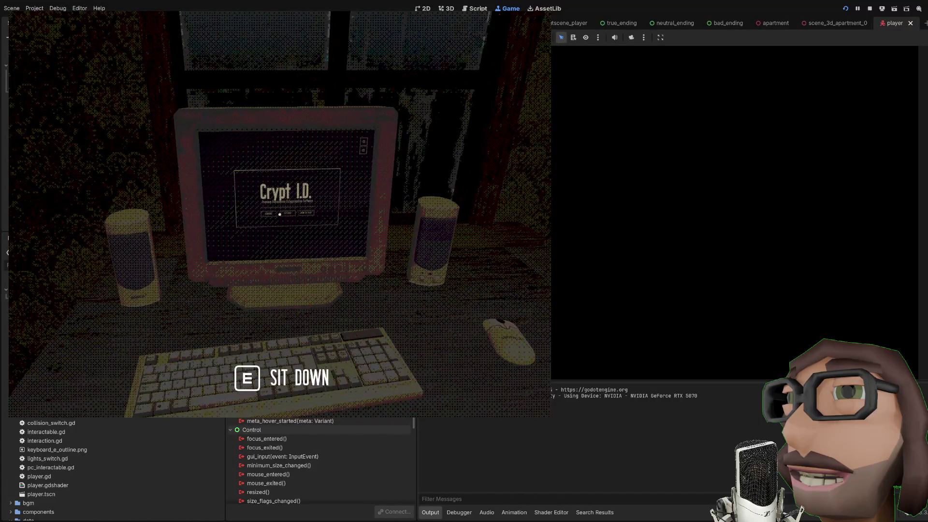
Step: Sit down at the computer and proceed past the Crypt I.D. title menu
key("e")
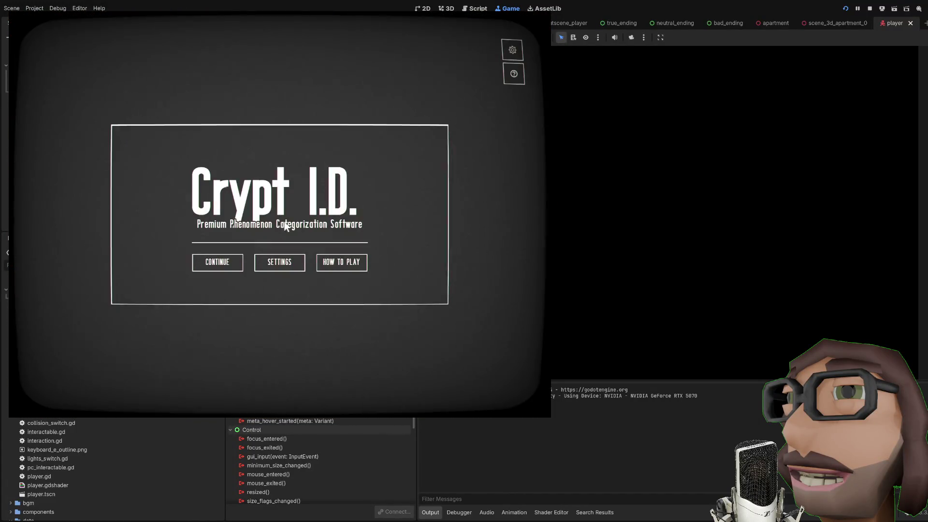
left_click(217, 265)
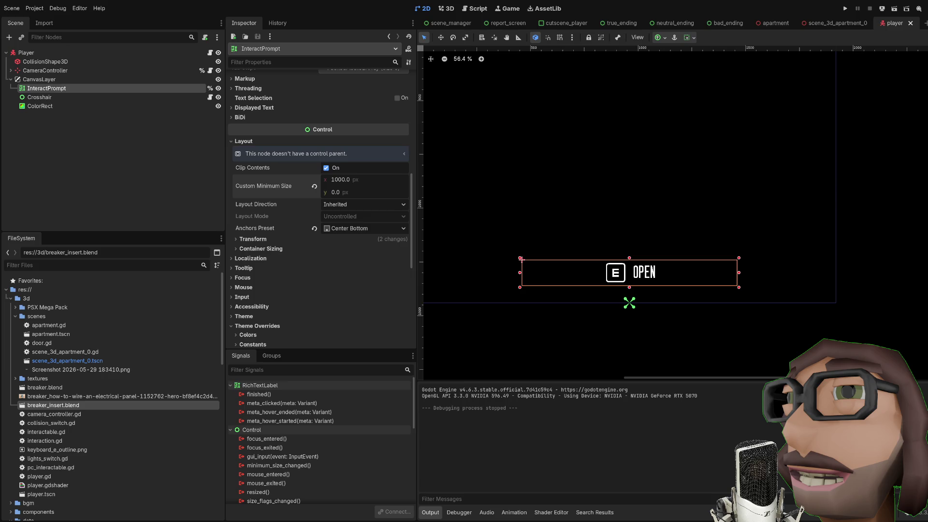
Step: Switch to scene_3d_apartment_0 and look around the breaker panel, doorway and window
left_click(840, 23)
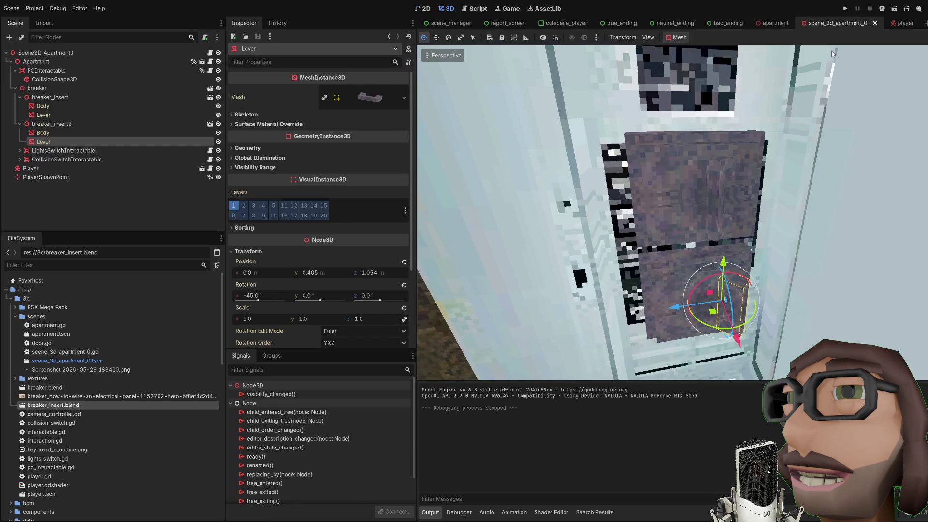
scroll(769, 135, "down", 5)
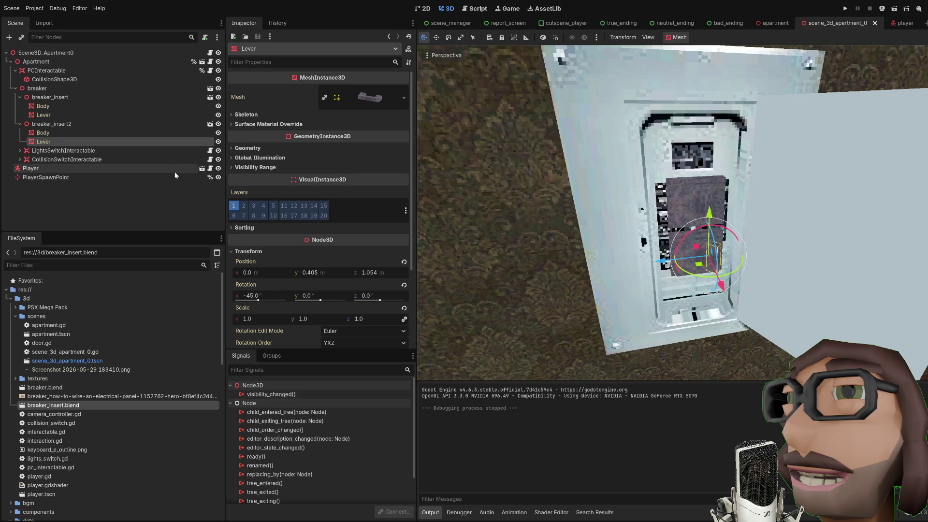
scroll(633, 190, "down", 10)
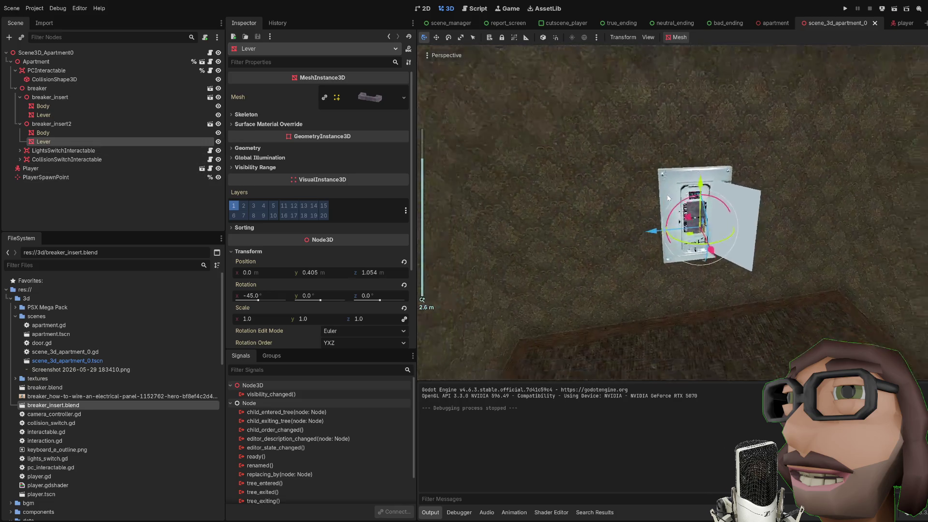
scroll(685, 206, "up", 10)
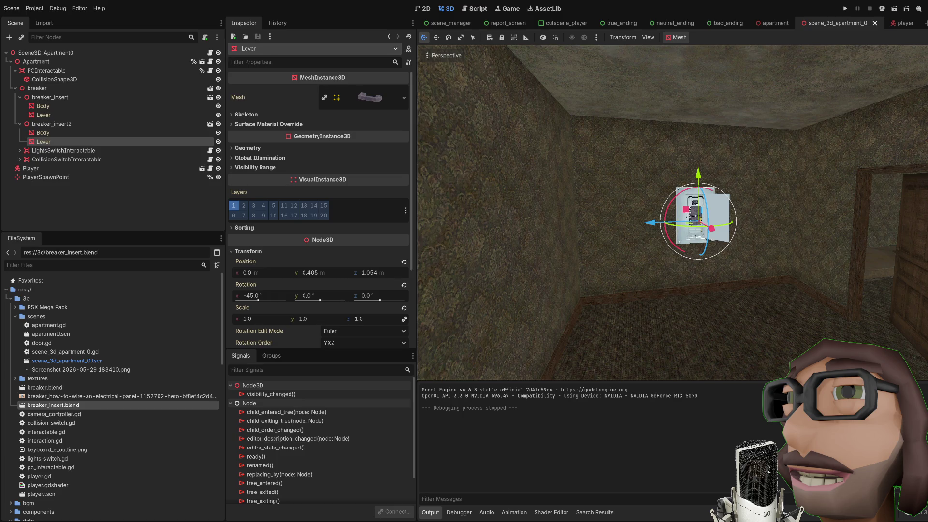
mouse_move(823, 217)
left_mouse_down()
mouse_move(748, 205)
mouse_move(780, 201)
mouse_move(721, 220)
mouse_move(677, 220)
mouse_move(782, 255)
mouse_move(767, 219)
mouse_move(767, 269)
mouse_move(772, 253)
mouse_move(744, 199)
mouse_move(820, 216)
mouse_move(711, 213)
mouse_move(719, 259)
mouse_move(704, 238)
mouse_move(717, 239)
left_mouse_up()
scroll(717, 218, "up", 2)
scroll(717, 219, "down", 5)
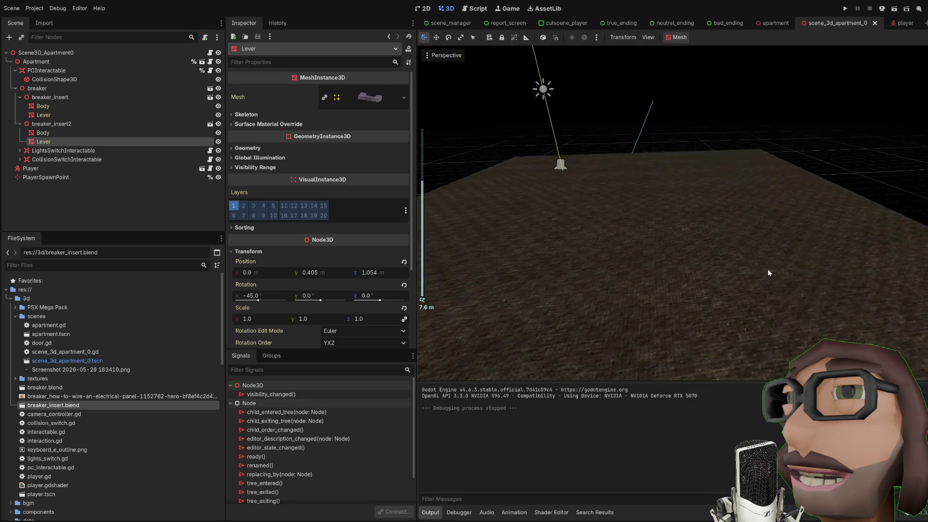
Step: Expand the PSX Mega Pack > Furniture folder in the FileSystem dock
scroll(769, 261, "down", 2)
scroll(820, 216, "down", 3)
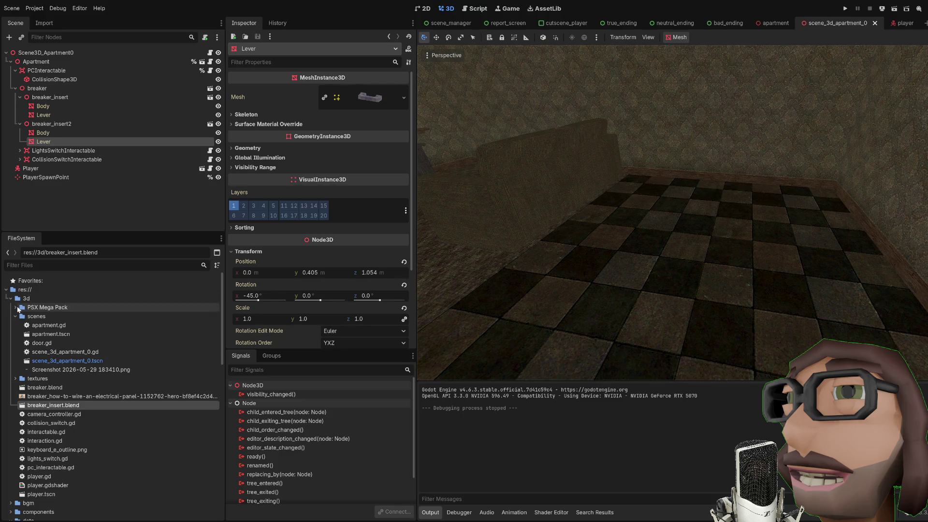
left_click(15, 307)
left_click(14, 308)
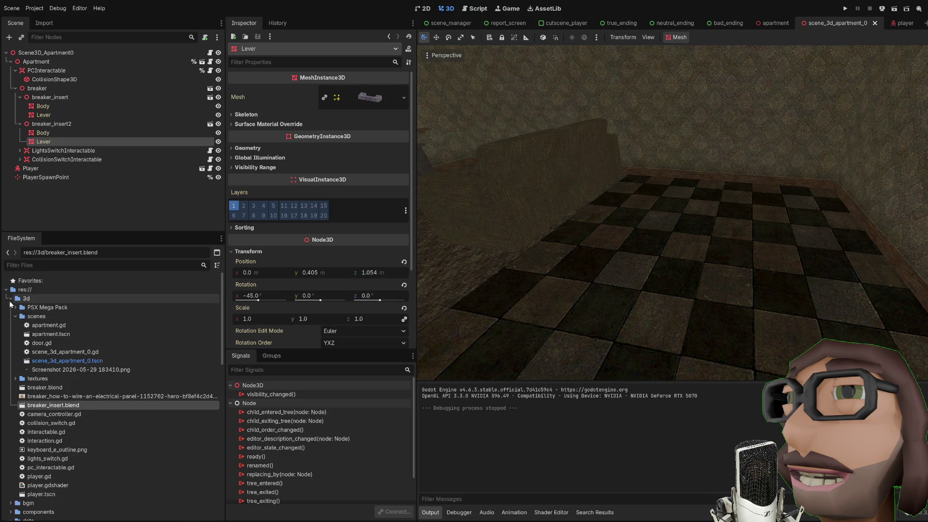
left_click(15, 307)
scroll(21, 327, "down", 2)
left_click(22, 303)
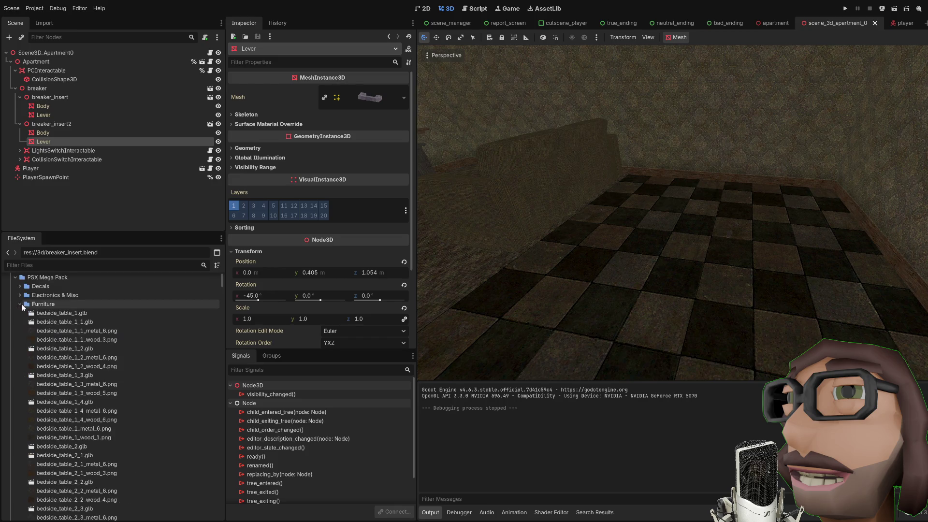
left_click(54, 38)
type("ta")
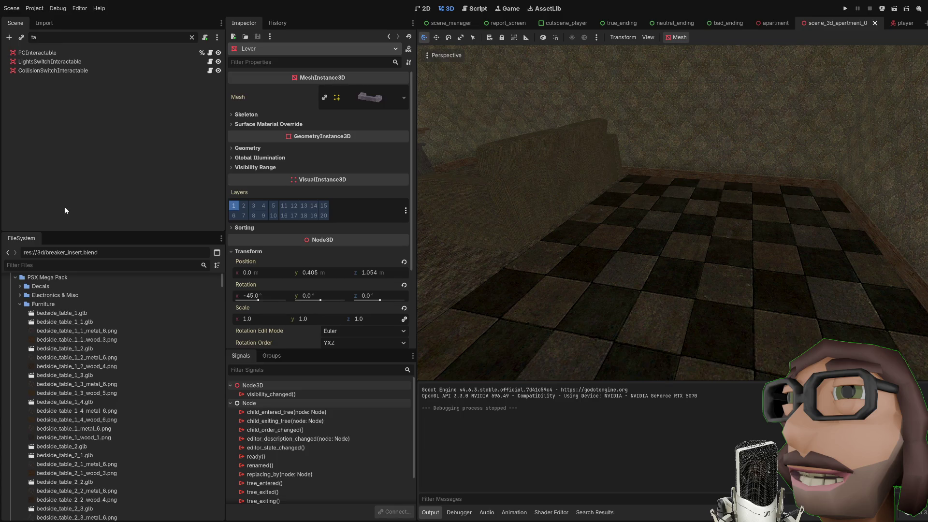
left_click(192, 38)
Step: Filter files by 'table', compare the coffee and large tables, and drop coffee_table_1_2.glb into the room
left_click(83, 265)
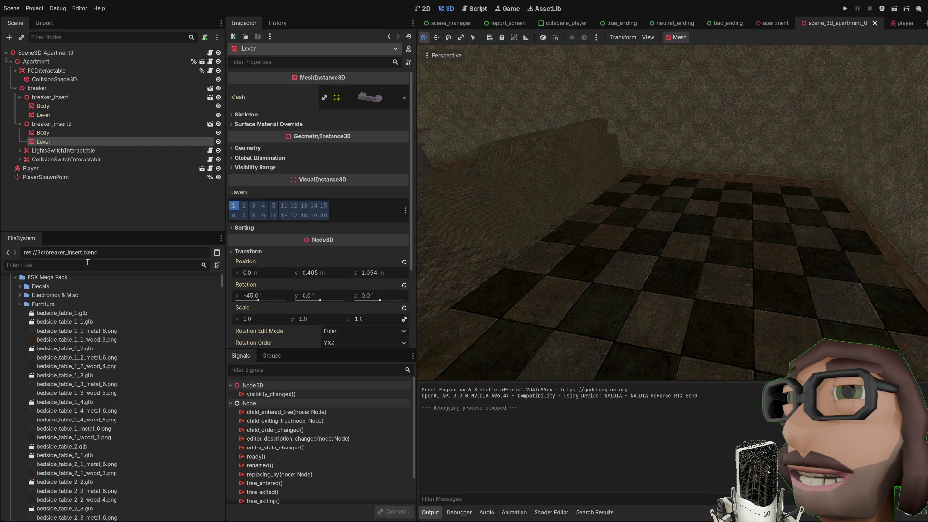
type("table")
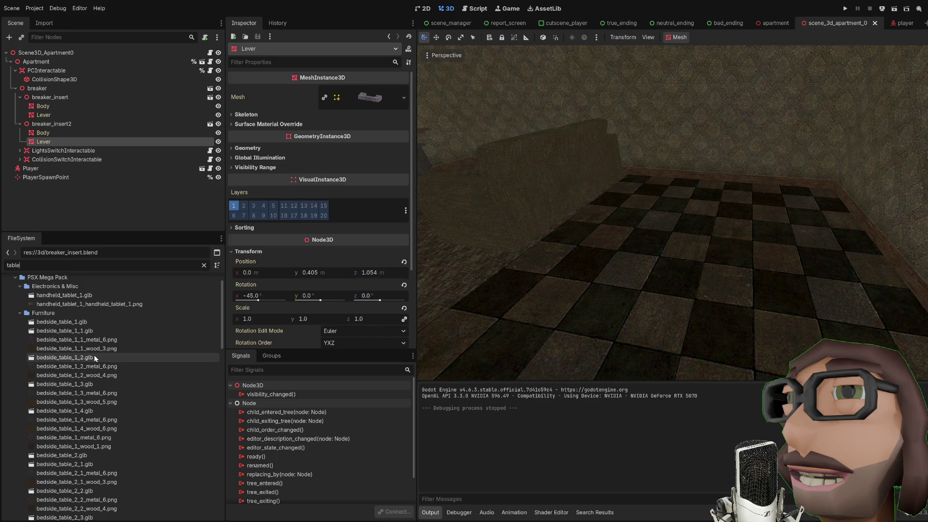
scroll(110, 341, "down", 5)
scroll(108, 338, "down", 1)
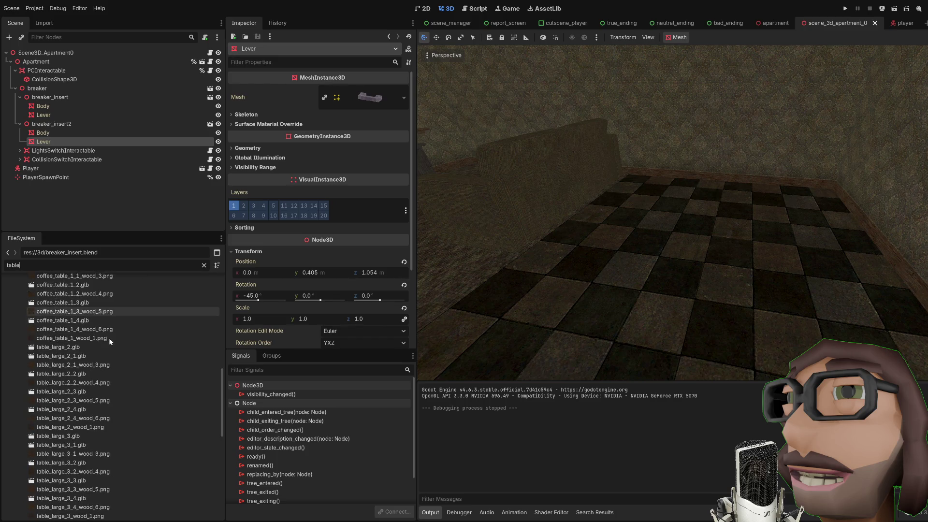
scroll(109, 338, "down", 1)
mouse_move(557, 271)
left_mouse_down()
mouse_move(435, 237)
mouse_move(396, 212)
mouse_move(474, 241)
mouse_move(479, 294)
left_mouse_up()
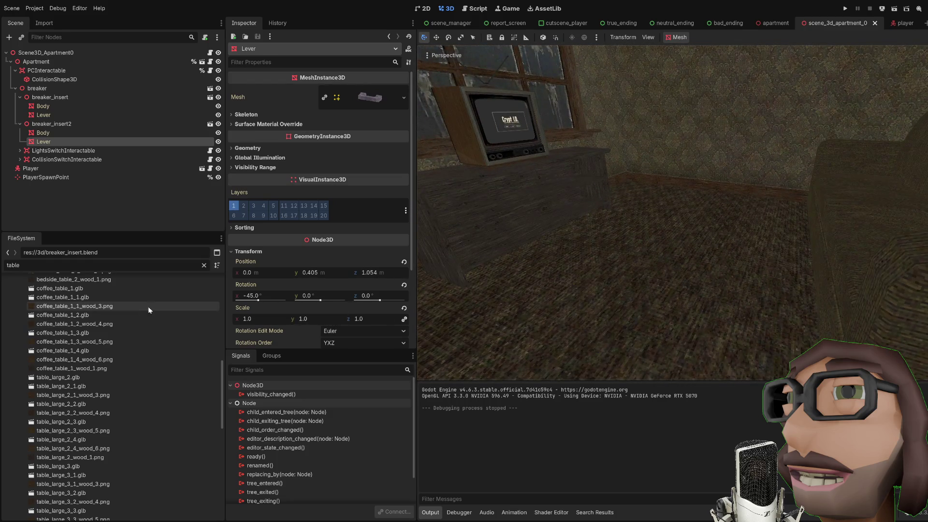
scroll(72, 309, "up", 4)
left_click(157, 348)
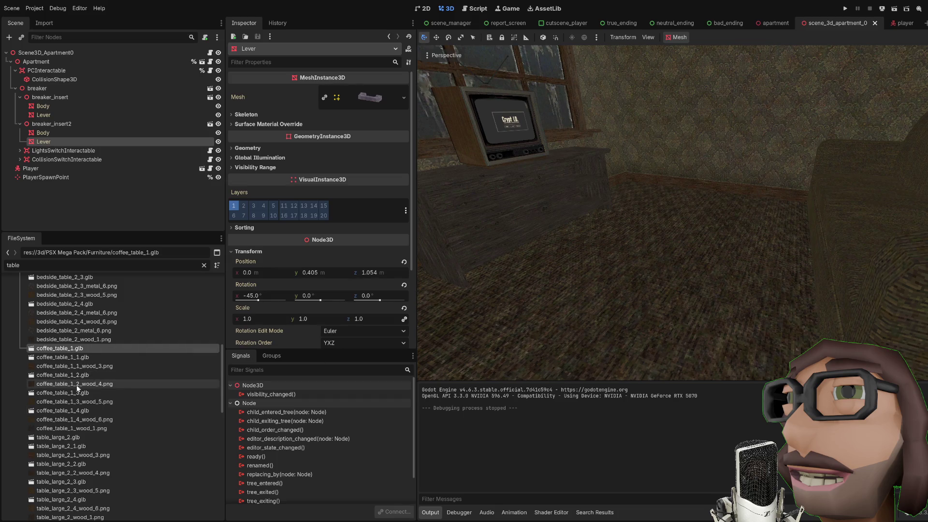
left_click(69, 437)
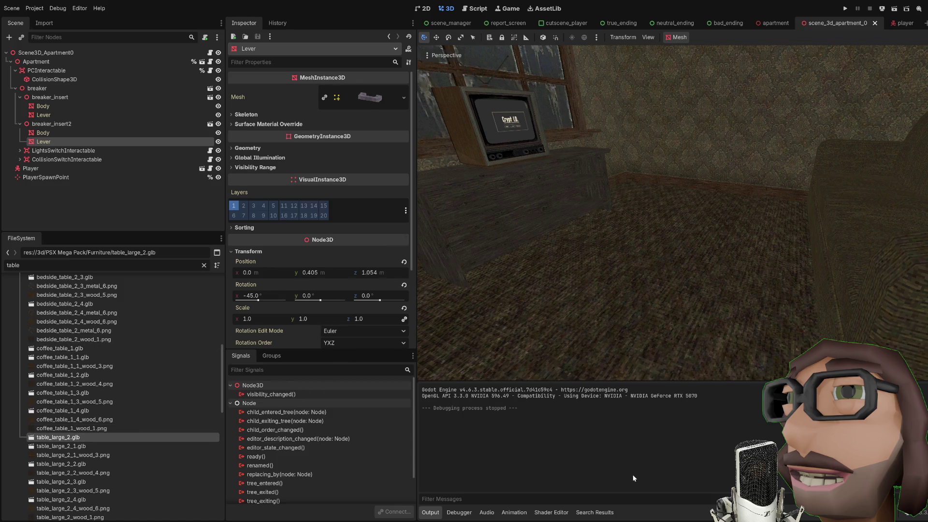
left_click(77, 411)
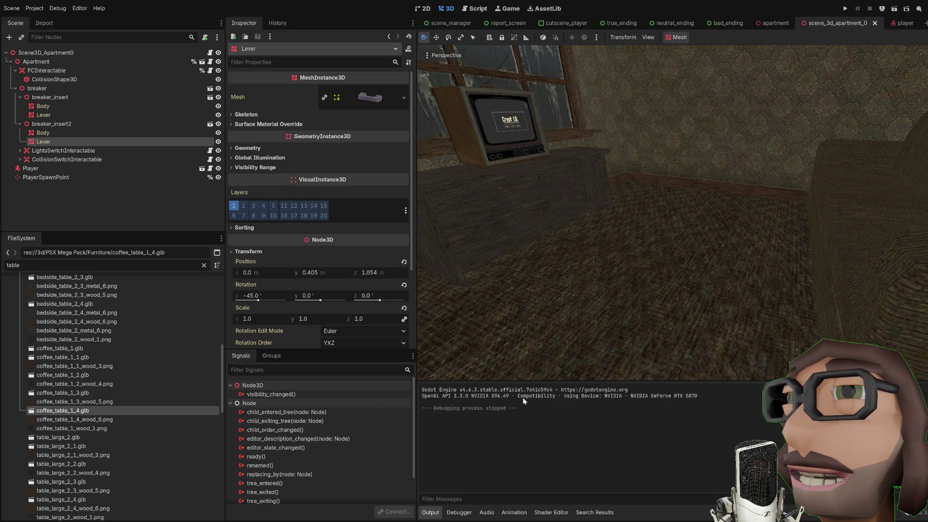
left_click(72, 375)
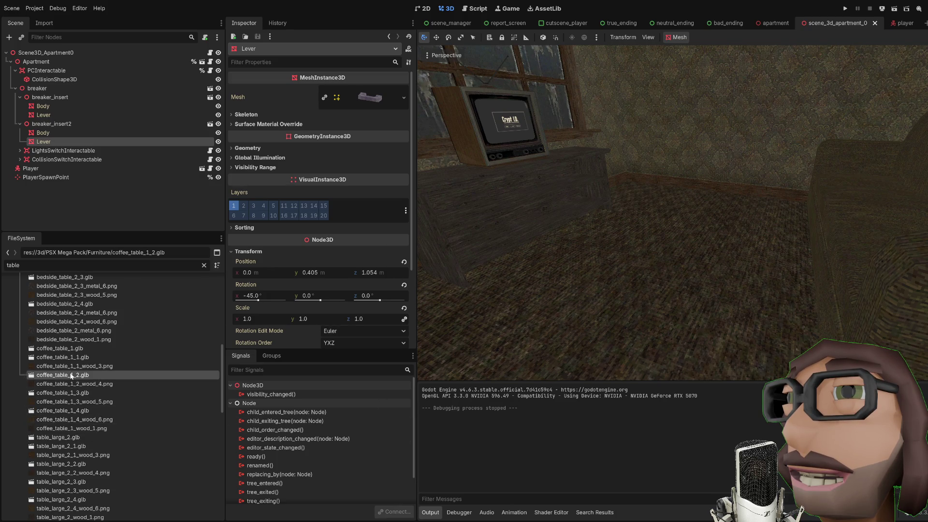
mouse_move(68, 373)
left_mouse_down()
mouse_move(531, 344)
mouse_move(687, 251)
mouse_move(664, 258)
mouse_move(672, 256)
left_mouse_up()
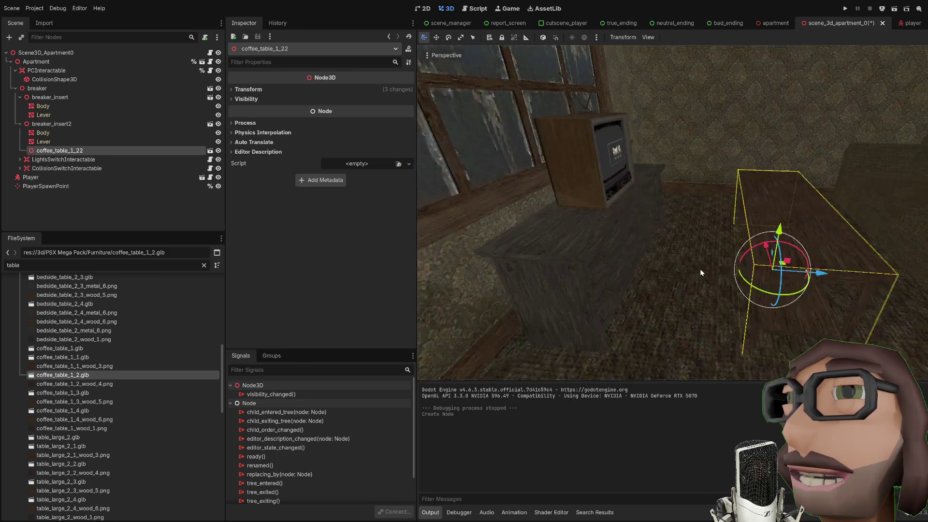
Step: Select the new coffee table in scene_3d_apartment_0 and cut it
mouse_move(726, 300)
left_mouse_down()
mouse_move(675, 266)
mouse_move(695, 236)
mouse_move(730, 214)
mouse_move(723, 257)
mouse_move(727, 224)
mouse_move(683, 234)
left_mouse_up()
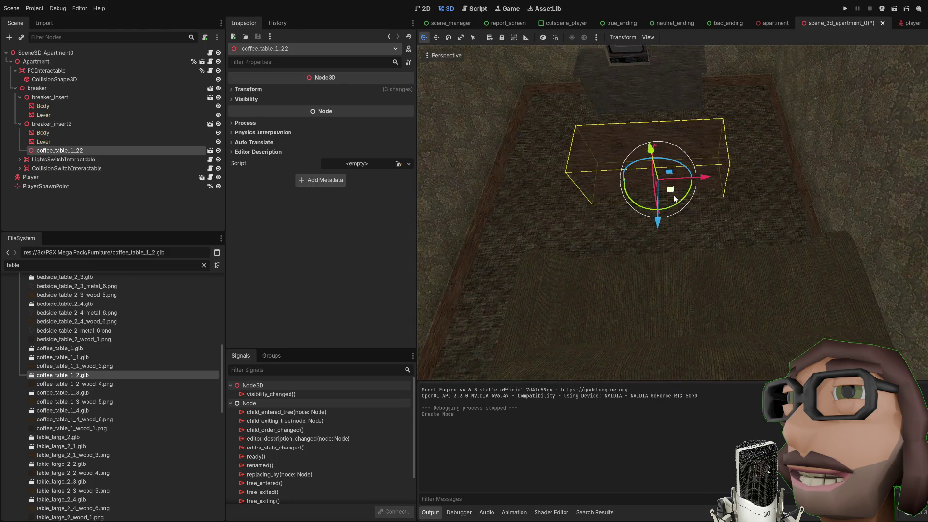
left_click(639, 64)
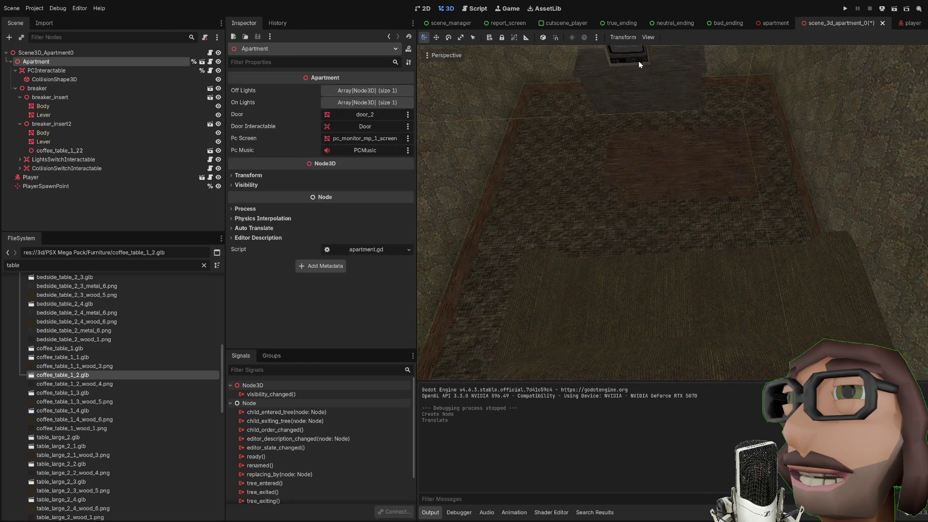
scroll(688, 143, "up", 3)
left_click(704, 223)
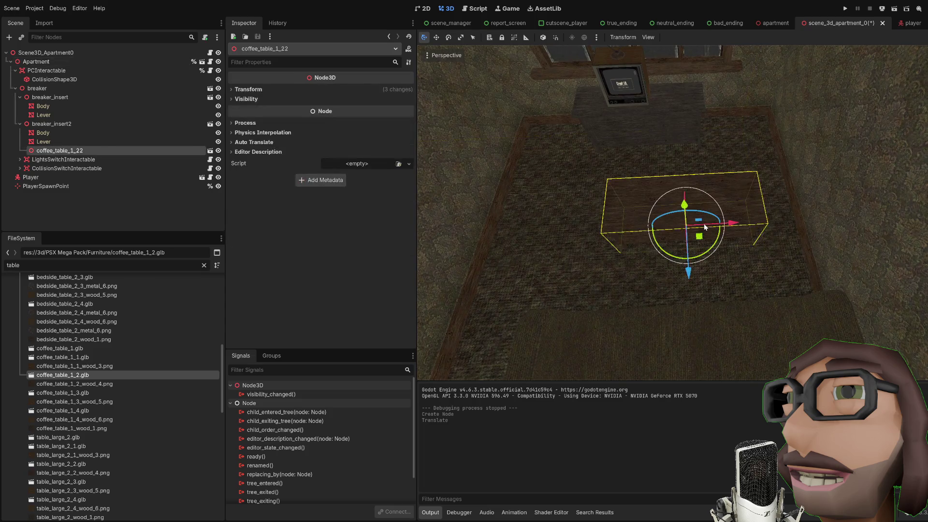
key("ctrl+x")
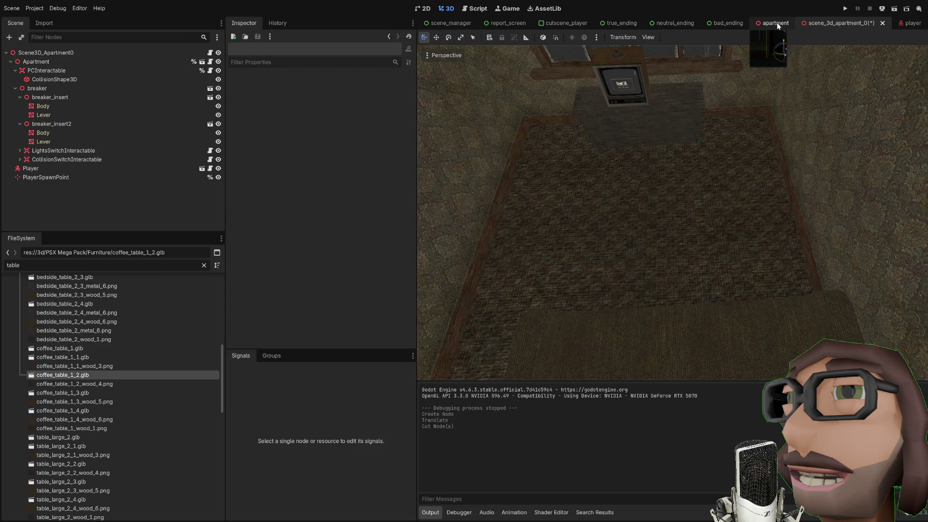
Step: Paste the coffee table into the apartment scene
left_click(778, 25)
scroll(762, 152, "down", 4)
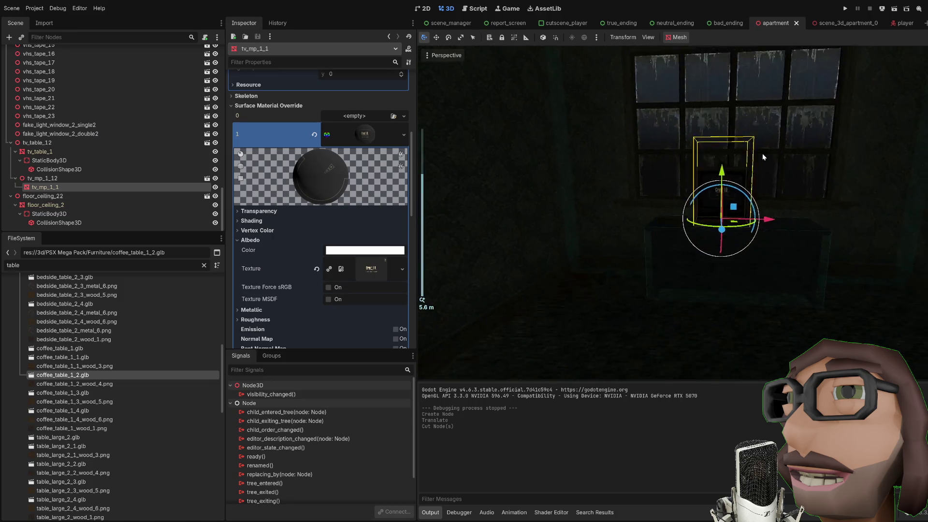
left_click_drag(781, 238, 684, 159)
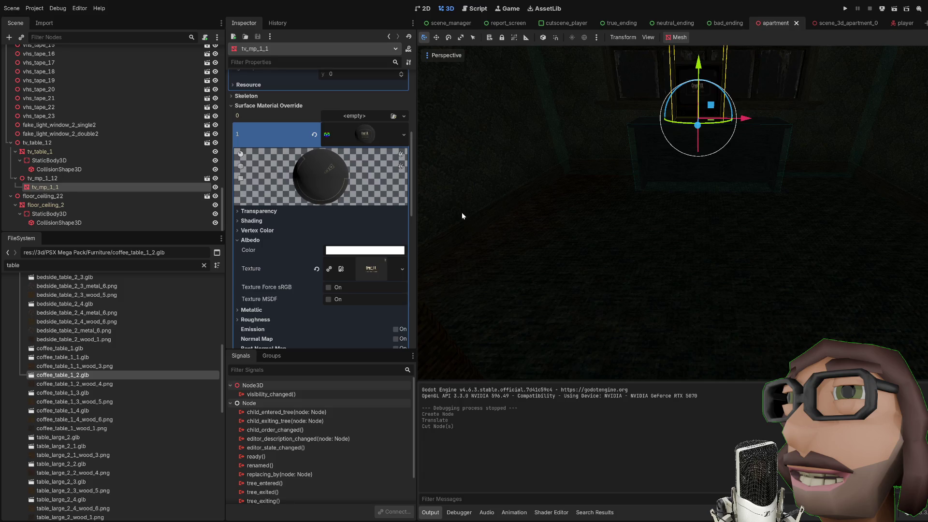
key("ctrl+v")
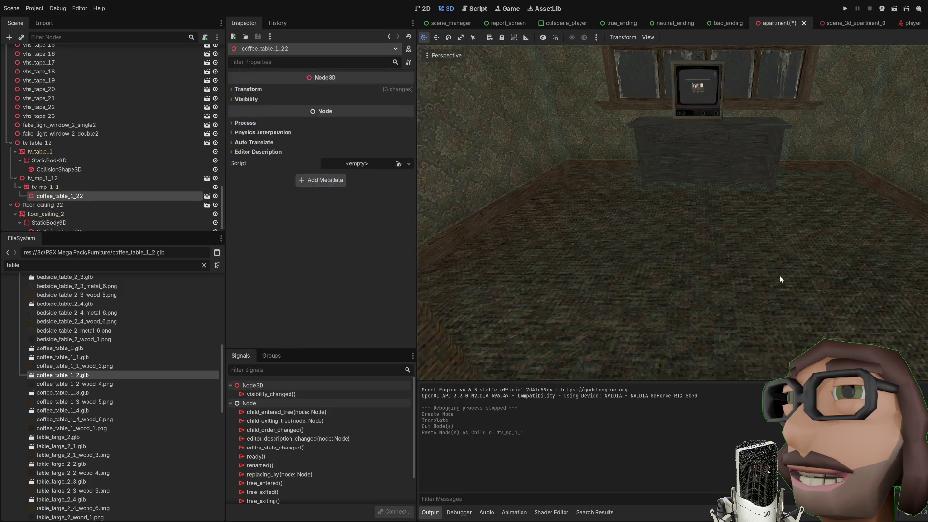
scroll(735, 234, "down", 8)
mouse_move(688, 255)
left_mouse_down()
mouse_move(710, 244)
mouse_move(569, 214)
left_mouse_up()
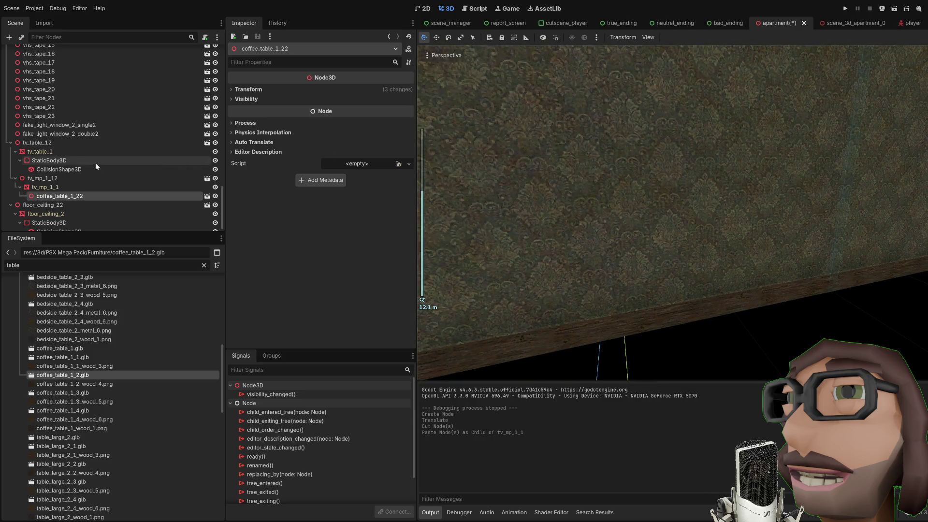
Step: Drag coffee_table_1_22 out from under the TV to the scene's top level and frame it
left_click_drag(65, 199, 63, 121)
scroll(475, 151, "down", 5)
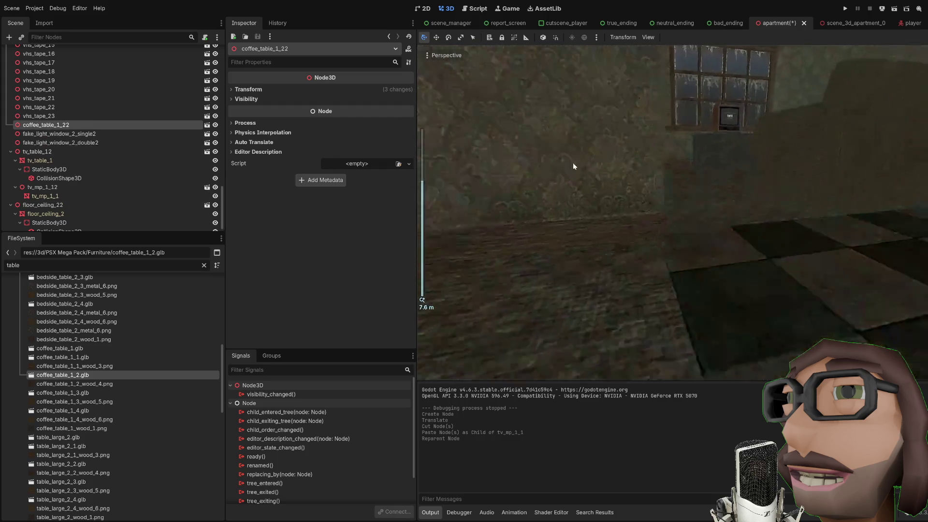
key("f")
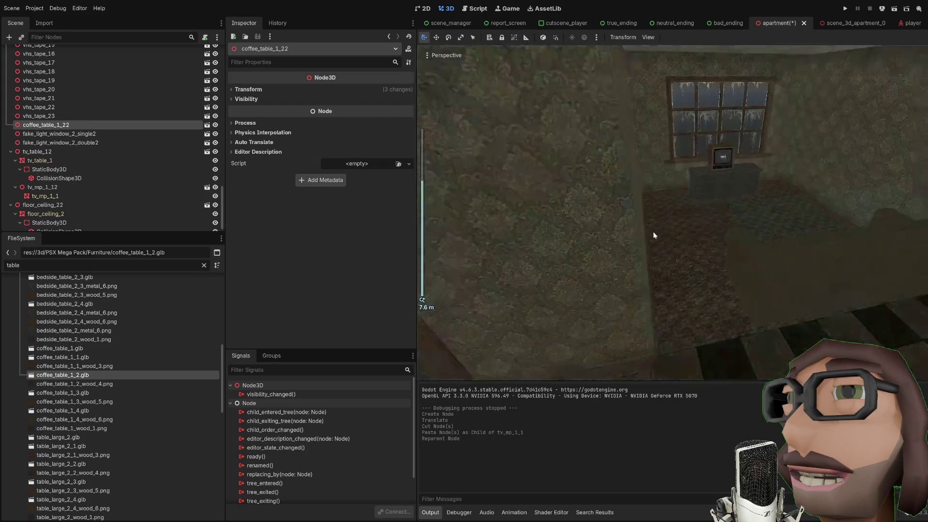
scroll(665, 218, "down", 5)
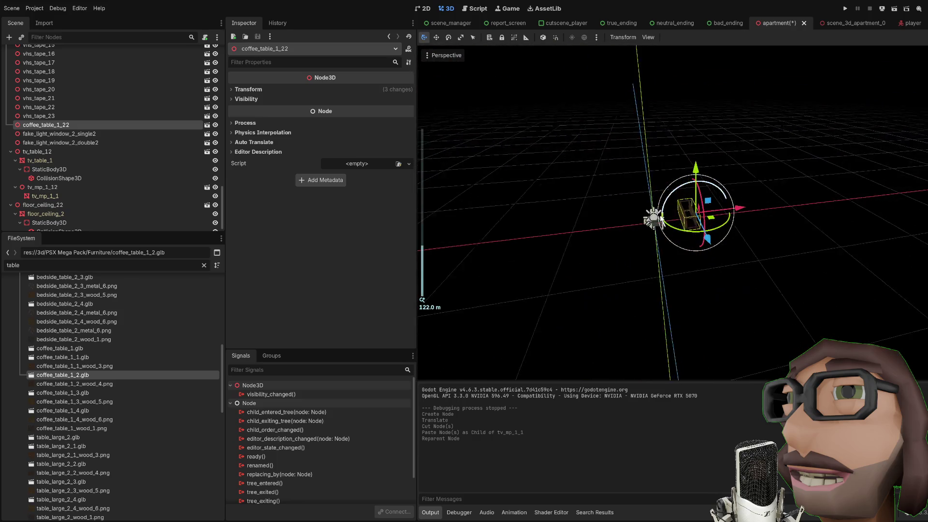
Step: Frame the coffee table and reset its scale to 1
mouse_move(785, 228)
left_mouse_down()
mouse_move(702, 204)
mouse_move(689, 263)
mouse_move(638, 265)
mouse_move(551, 172)
left_mouse_up()
scroll(700, 217, "down", 3)
mouse_move(699, 218)
left_mouse_down()
mouse_move(694, 192)
mouse_move(770, 265)
mouse_move(760, 269)
left_mouse_up()
scroll(791, 270, "up", 4)
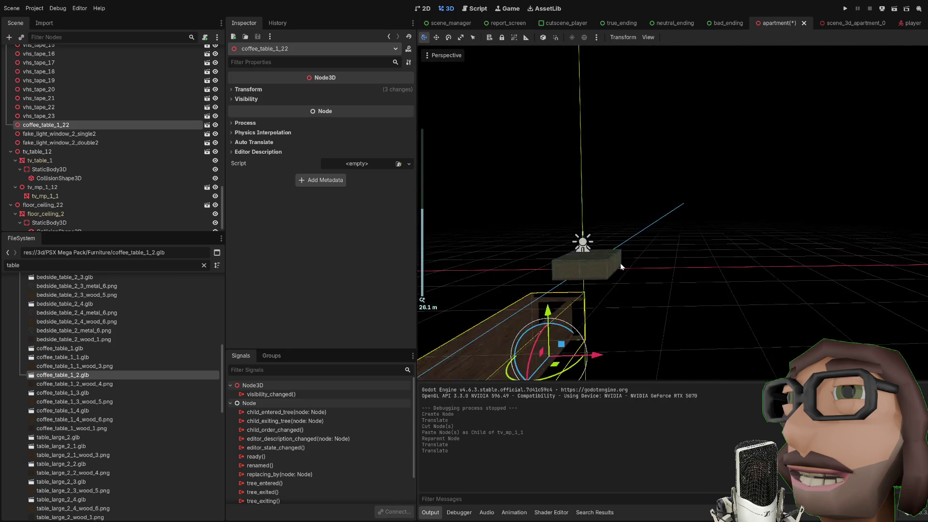
key("f")
mouse_move(620, 263)
left_mouse_down()
mouse_move(625, 217)
mouse_move(684, 220)
left_mouse_up()
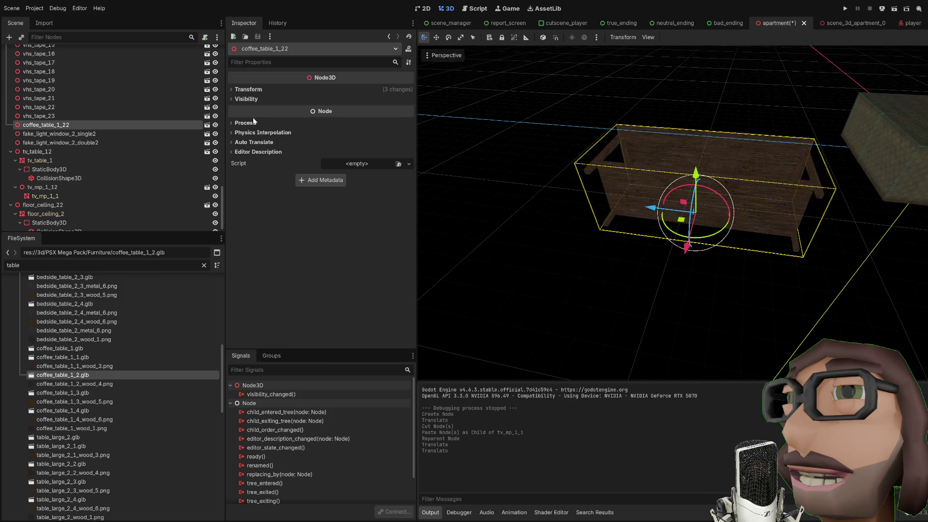
left_click(249, 89)
left_click(409, 147)
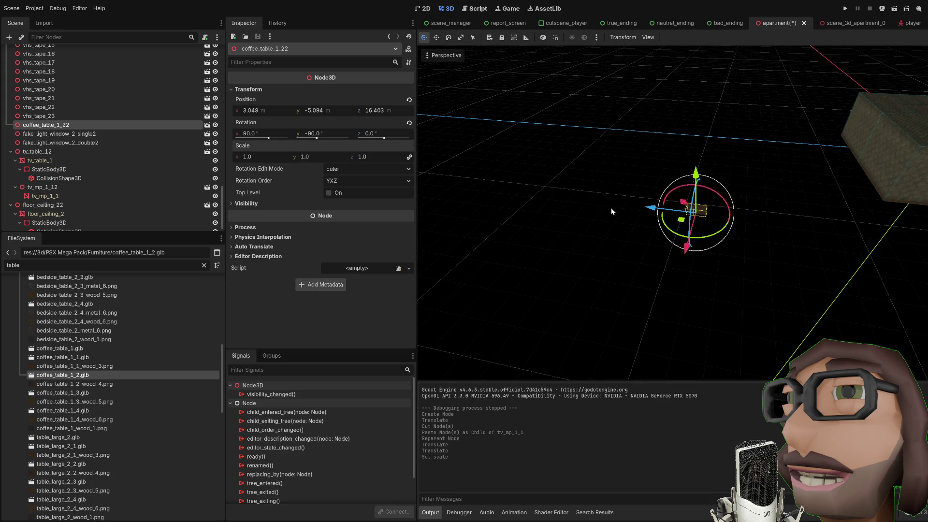
Step: Move the coffee table into the room, snap it to the floor, and turn it 180° on Y
left_click_drag(654, 210, 691, 194)
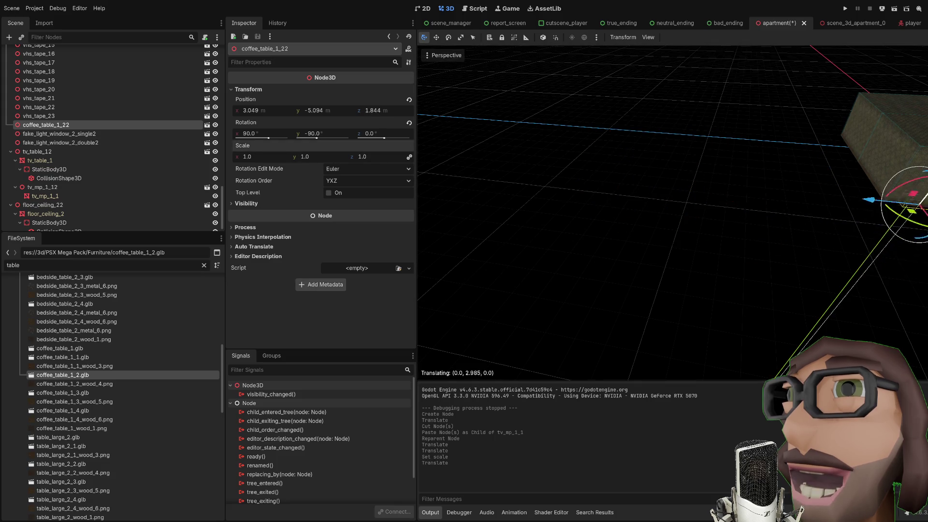
scroll(691, 193, "up", 5)
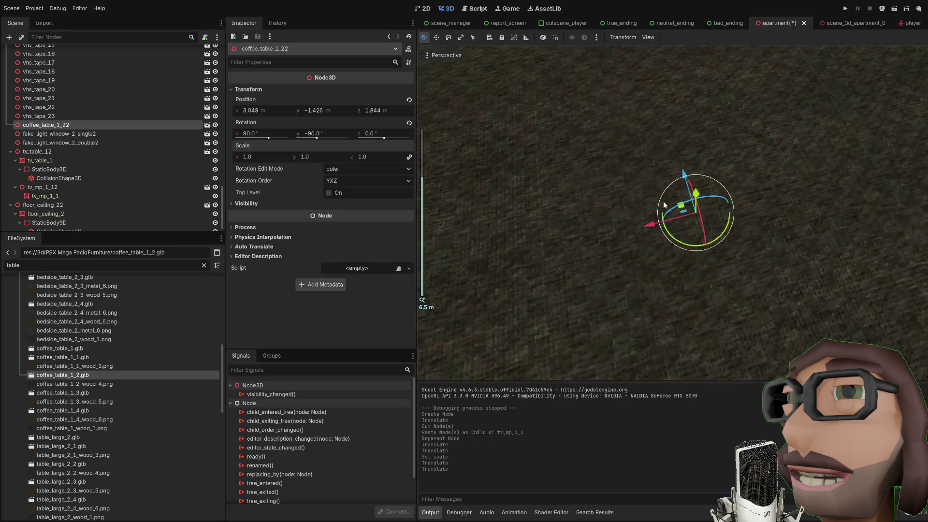
left_click_drag(694, 189, 696, 159)
scroll(760, 205, "up", 4)
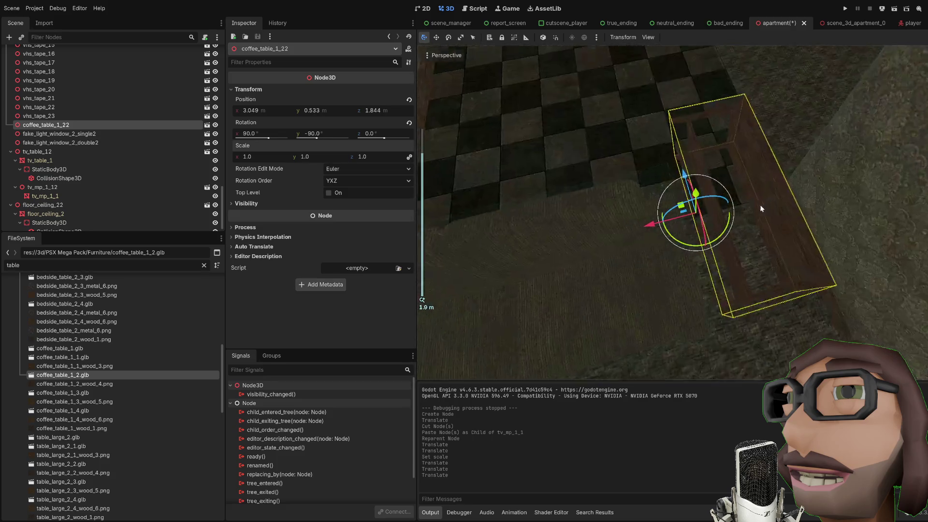
mouse_move(540, 150)
left_mouse_down()
mouse_move(665, 161)
mouse_move(675, 182)
mouse_move(715, 201)
mouse_move(700, 227)
mouse_move(719, 220)
left_mouse_up()
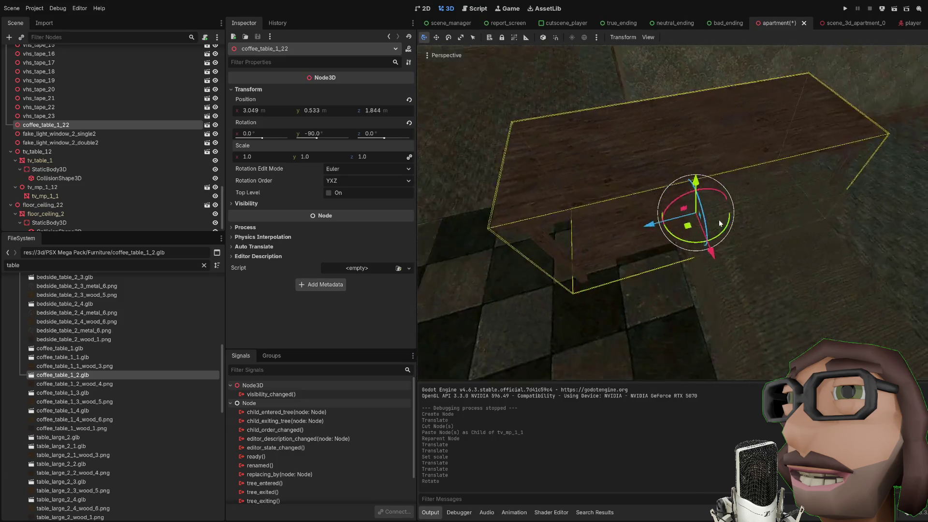
key("Page_Down")
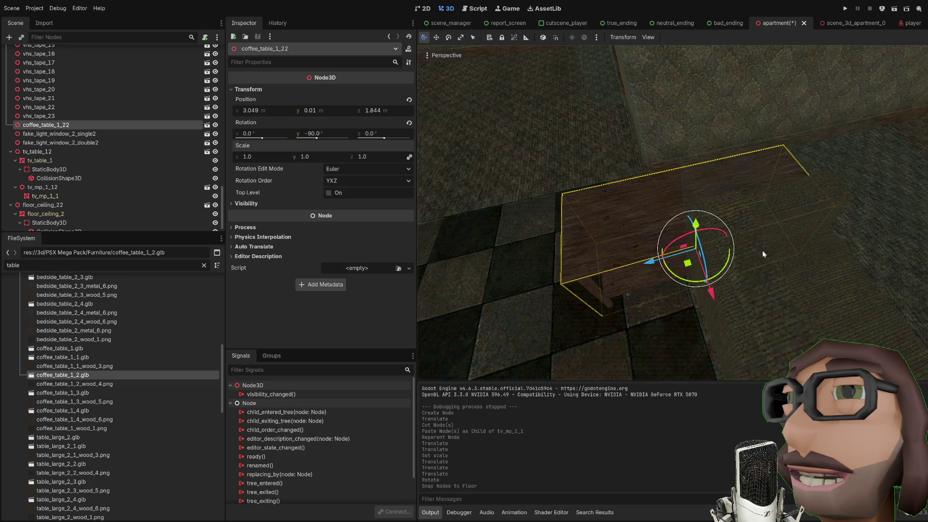
mouse_move(729, 261)
left_mouse_down()
mouse_move(701, 276)
mouse_move(679, 265)
mouse_move(796, 259)
mouse_move(850, 220)
left_mouse_up()
Step: Fine-tune the table to 4.389, -0.28, 0.144 beside the TV stand, then save and run
key("f")
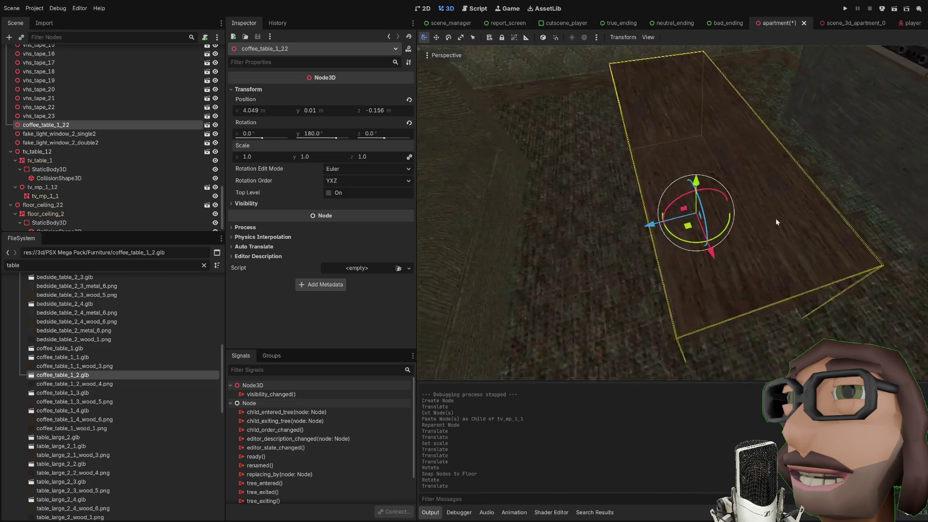
scroll(821, 224, "down", 4)
left_click_drag(741, 213, 796, 221)
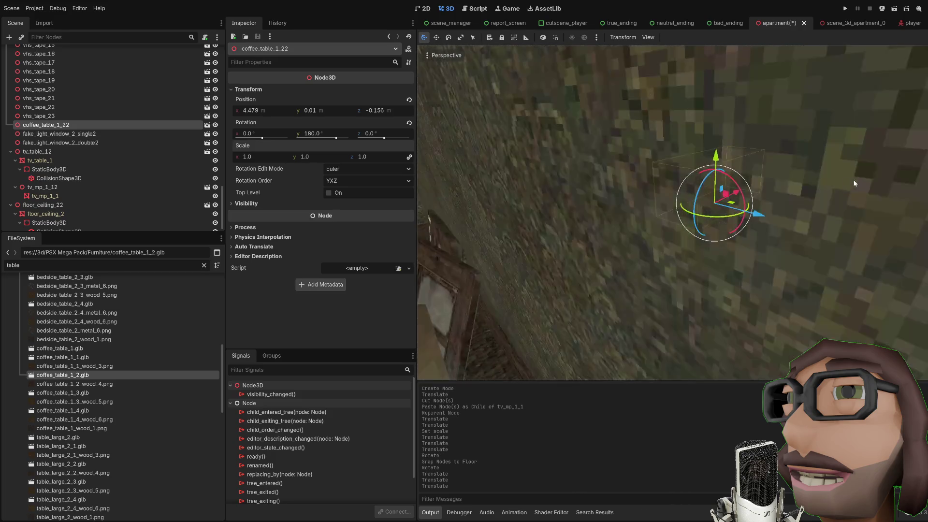
scroll(821, 217, "up", 3)
left_click_drag(750, 250, 755, 265)
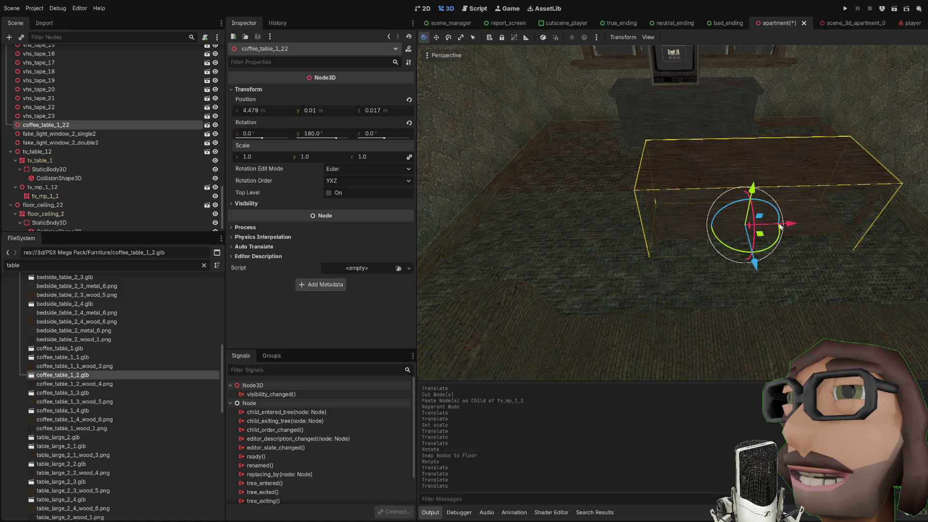
left_click_drag(737, 196, 731, 227)
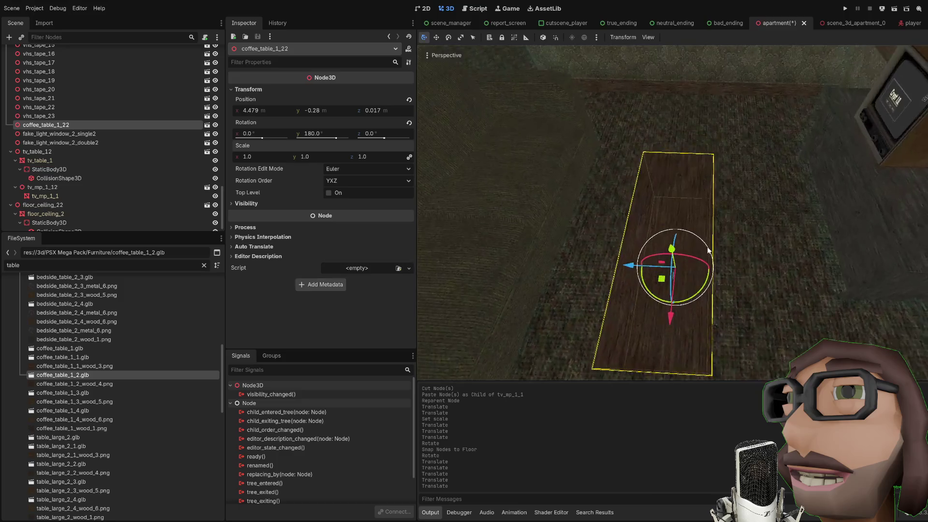
left_click_drag(752, 272, 755, 289)
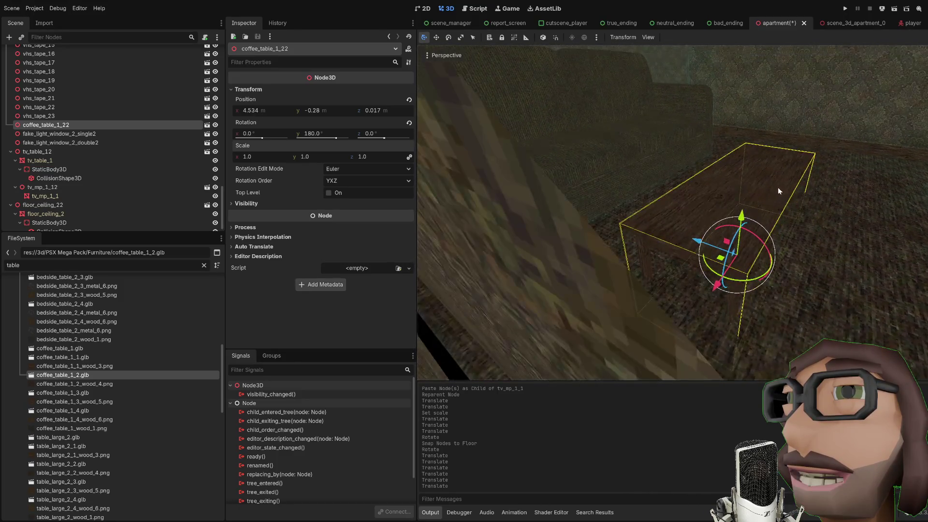
left_click_drag(681, 256, 660, 276)
left_click_drag(684, 238, 691, 225)
key("F5")
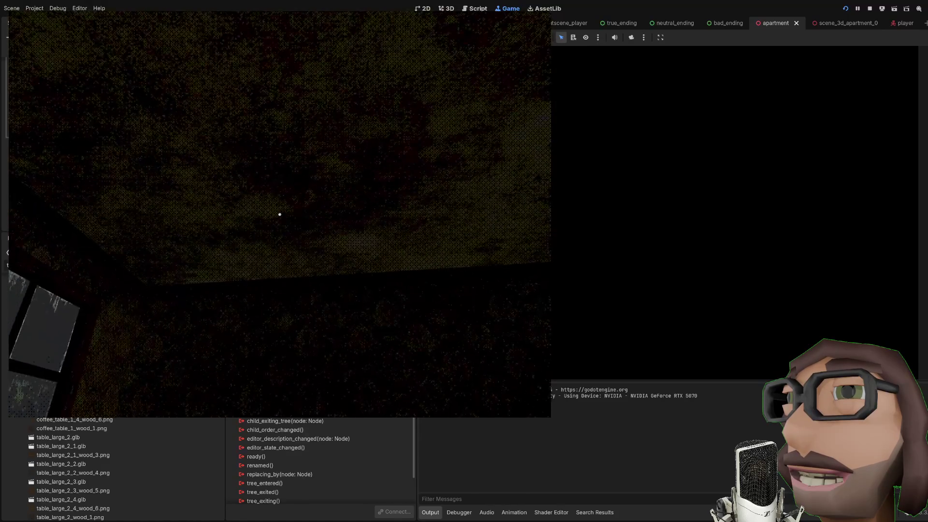
Step: Stop the running game with F8 and return to the apartment scene's 3D view
key("F8")
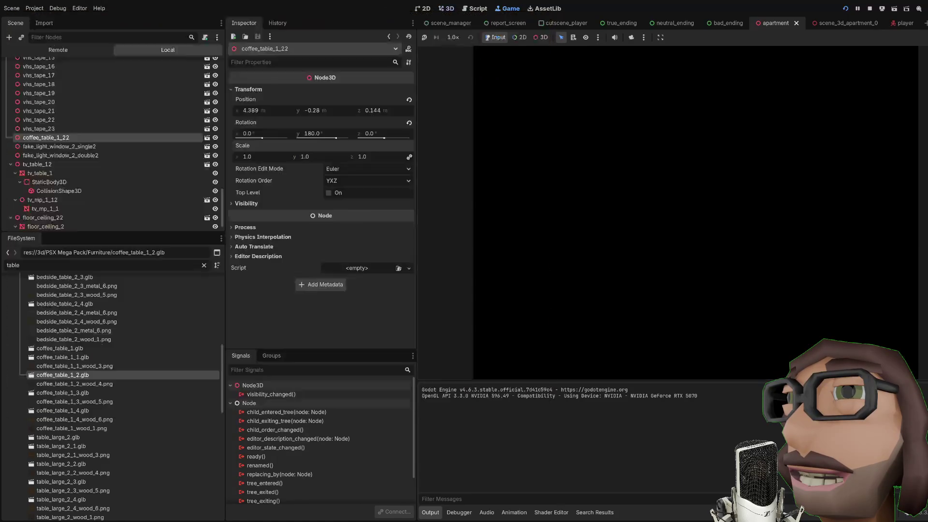
scroll(160, 117, "down", 10)
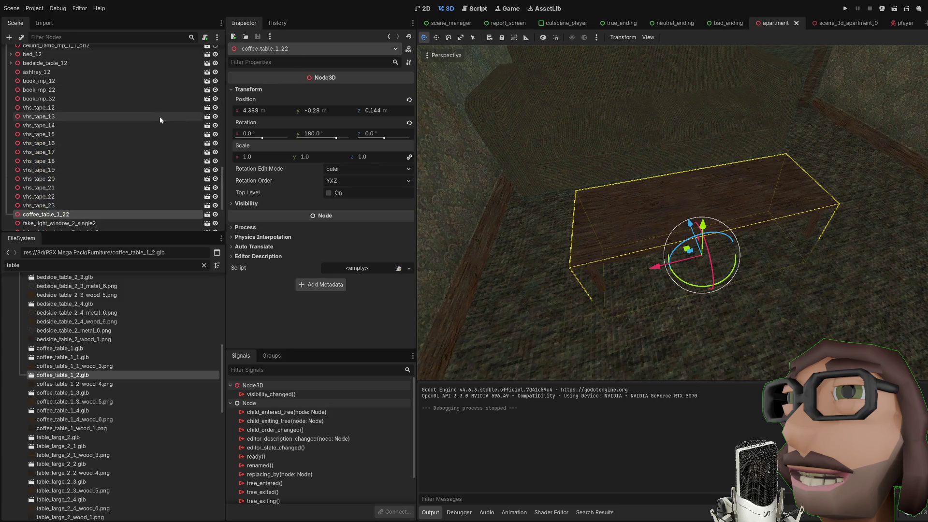
Step: Set the DirectionalLight3D Energy to 0.2, then run and stop a test of the game
scroll(130, 91, "up", 5)
left_click(112, 72)
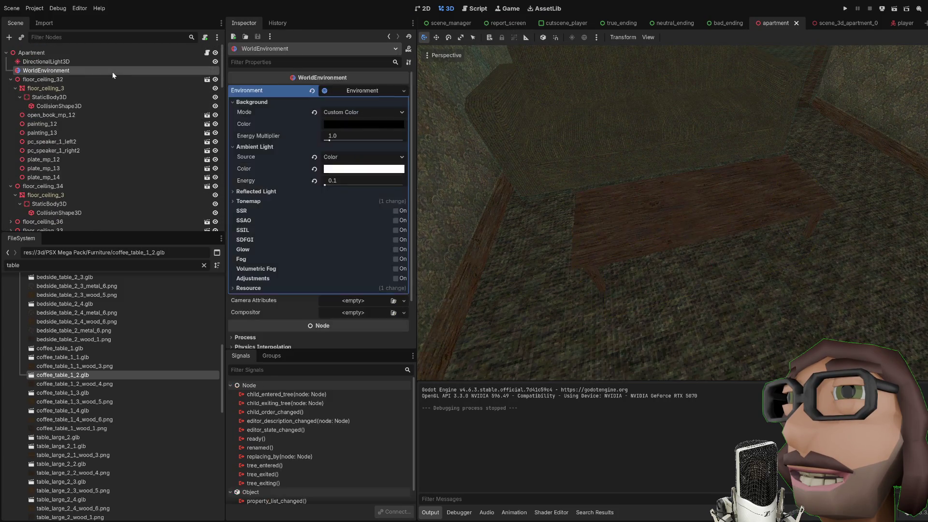
left_click(114, 63)
left_click(360, 148)
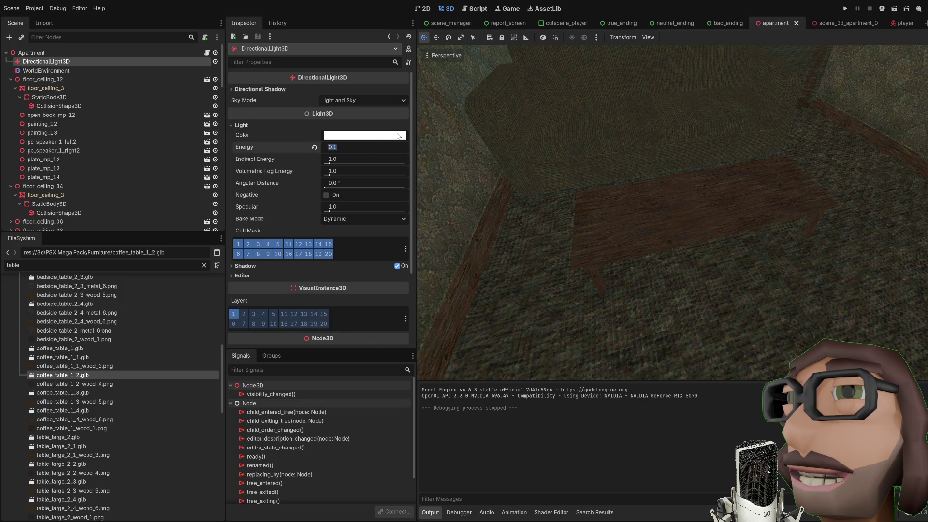
key("BackSpace")
type("2")
key("Return")
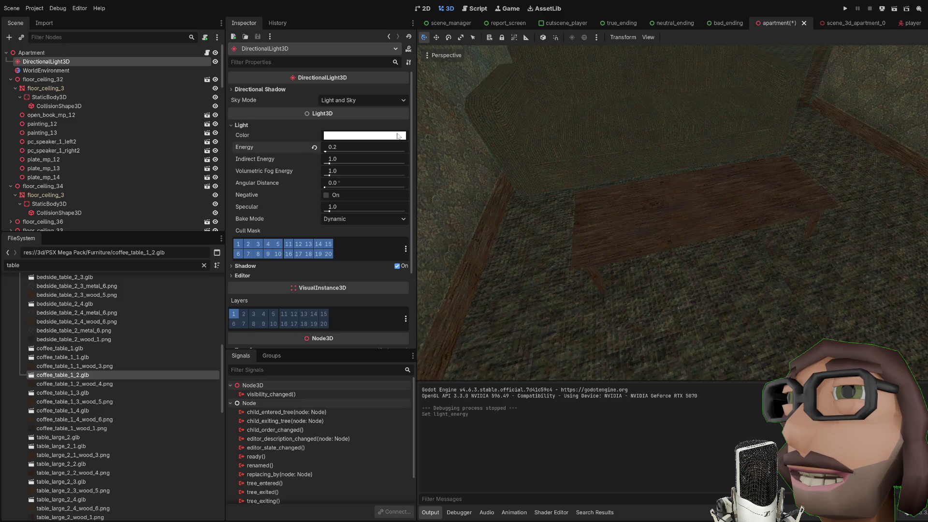
key("F5")
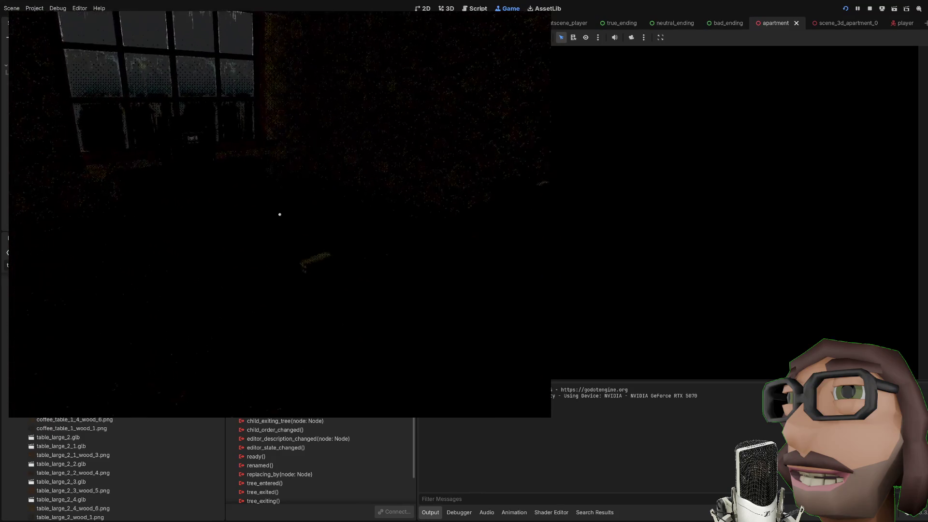
key("F8")
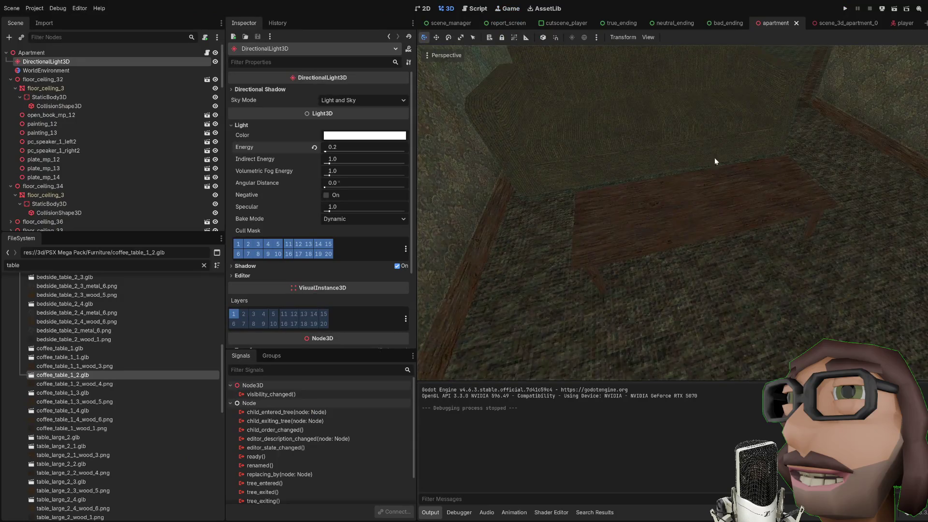
Step: Shift the coffee table to 4.541, -0.28, -0.007 and save the scene
left_click(755, 183)
mouse_move(724, 153)
left_mouse_down()
mouse_move(707, 219)
mouse_move(684, 252)
mouse_move(735, 242)
left_mouse_up()
left_click_drag(773, 197, 636, 149)
scroll(677, 183, "up", 5)
key("ctrl+s")
Step: Collapse doorway_22, floor_ceiling_32, tv_table_12 and floor_ceiling_22 in the Scene tree
scroll(724, 199, "up", 8)
mouse_move(724, 199)
left_mouse_down()
mouse_move(782, 218)
mouse_move(747, 211)
mouse_move(733, 195)
mouse_move(751, 204)
left_mouse_up()
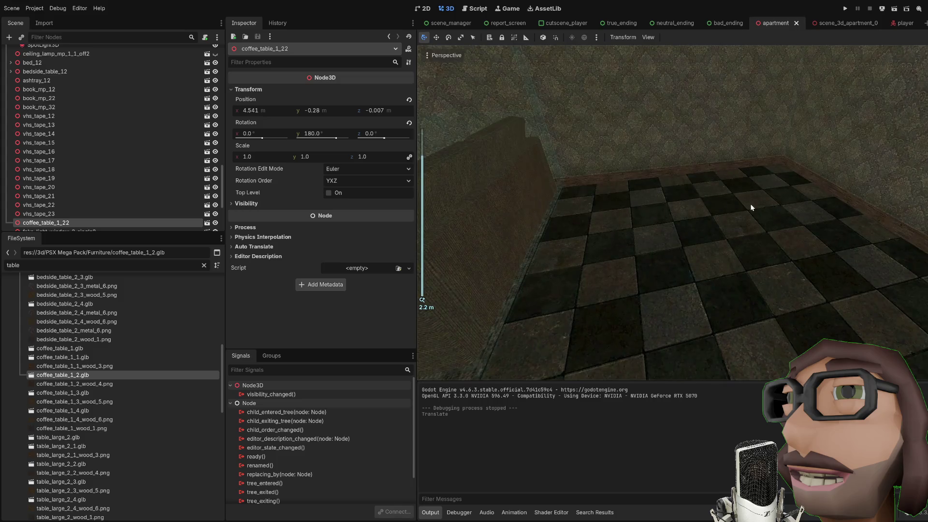
scroll(128, 145, "up", 5)
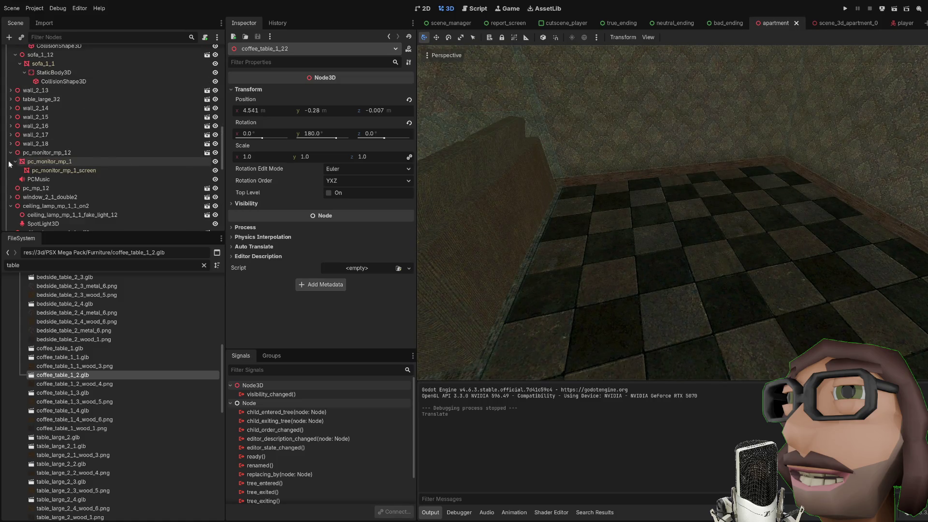
scroll(72, 154, "up", 5)
scroll(11, 145, "up", 6)
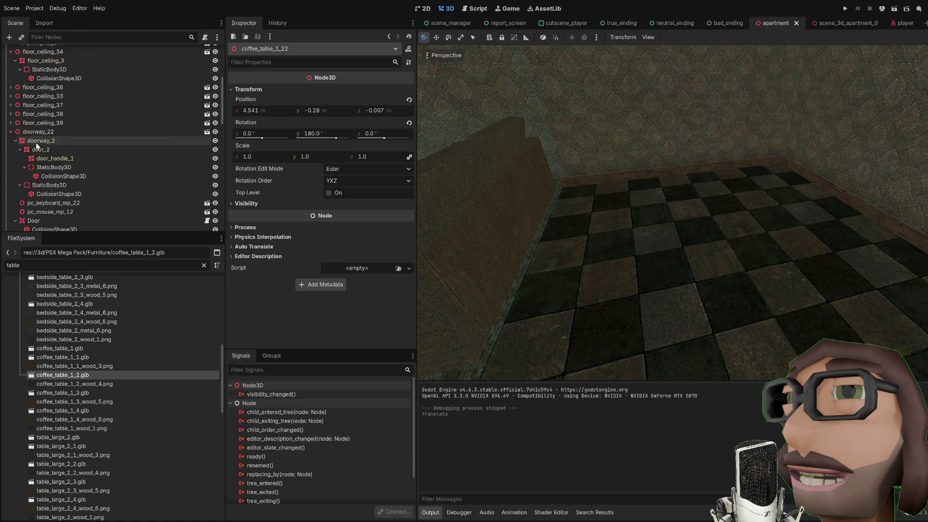
left_click(11, 154)
scroll(17, 67, "up", 5)
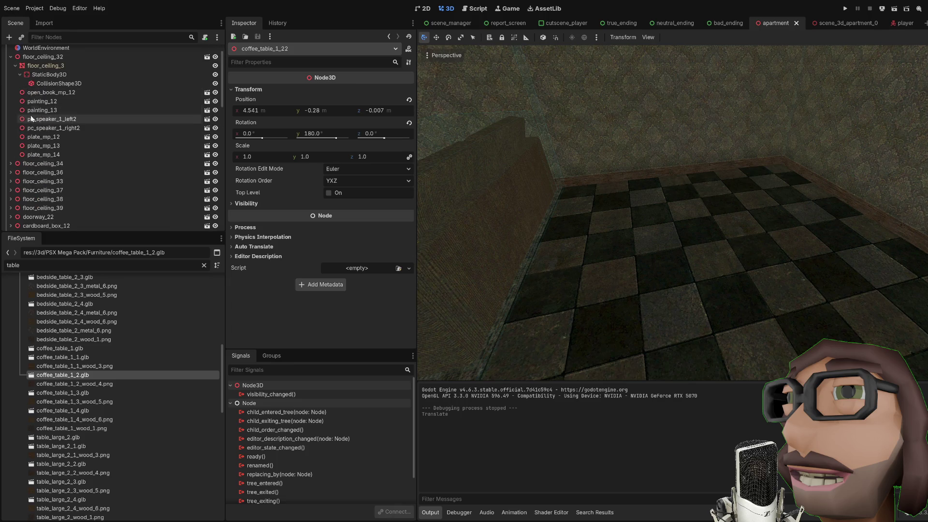
left_click(10, 57)
scroll(47, 86, "up", 2)
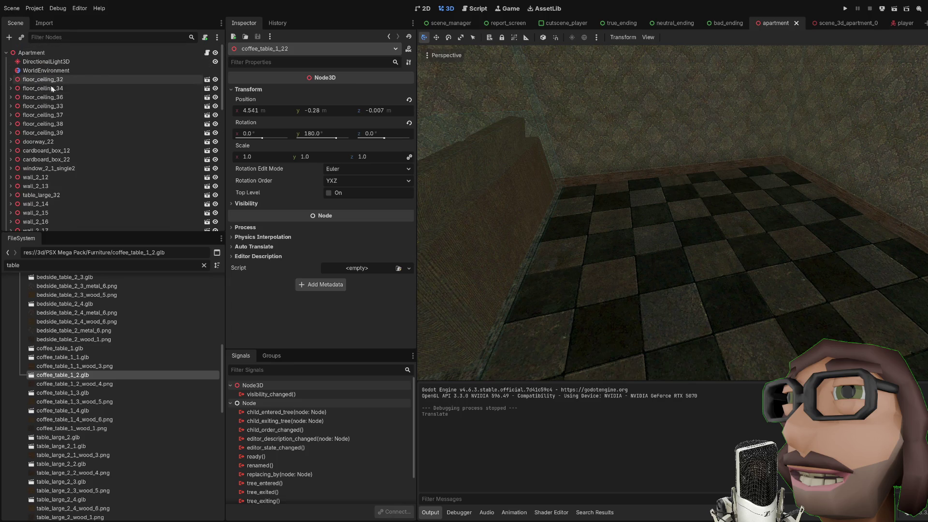
scroll(89, 120, "down", 10)
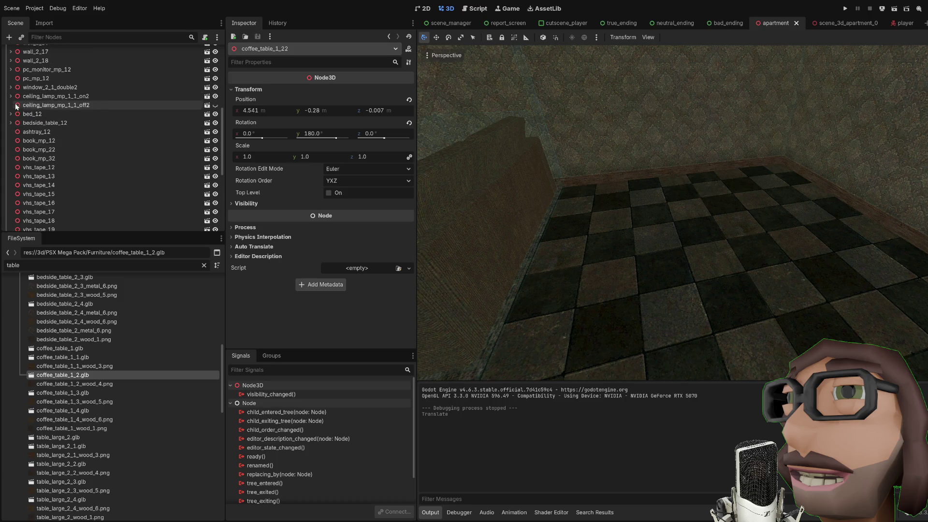
scroll(671, 225, "down", 3)
scroll(116, 140, "down", 9)
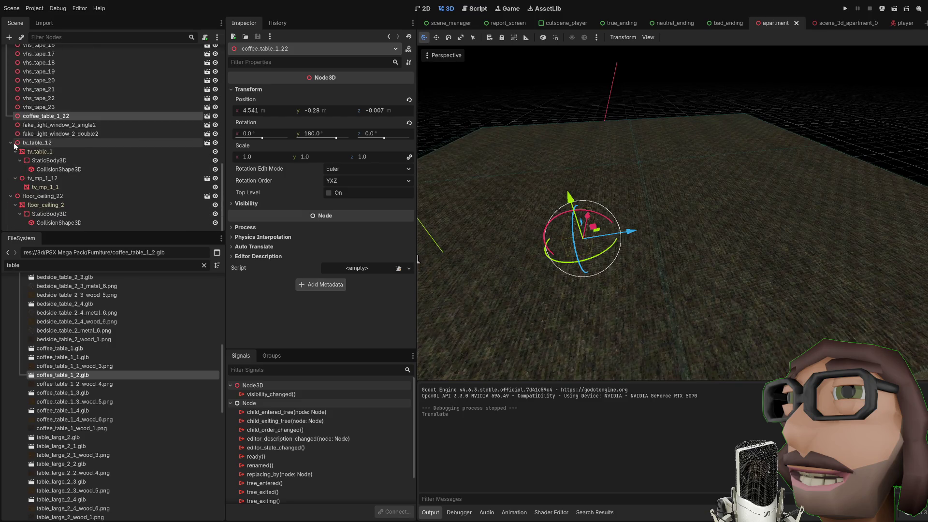
left_click(15, 146)
left_click(10, 143)
left_click(11, 196)
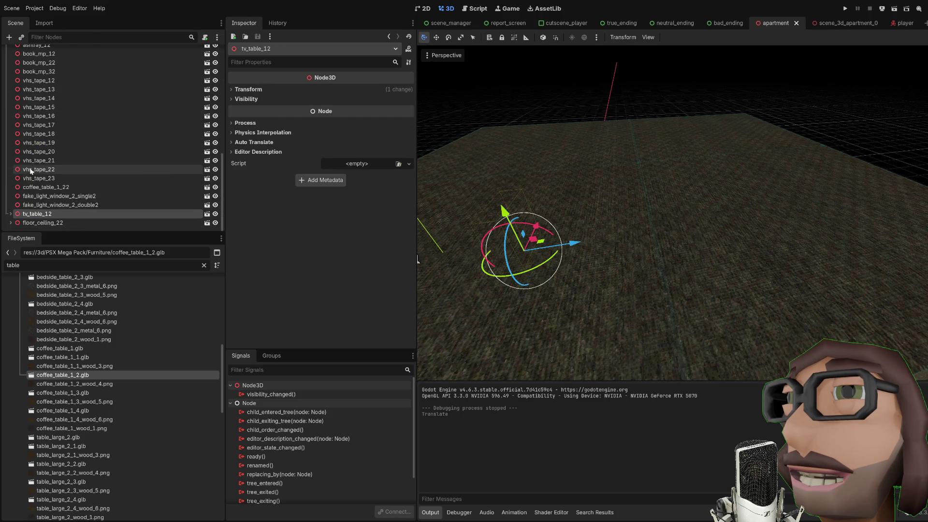
Step: Frame the whole Apartment root in the viewport and select the table_large_2 model file
scroll(30, 170, "up", 10)
left_click(32, 52)
key("f")
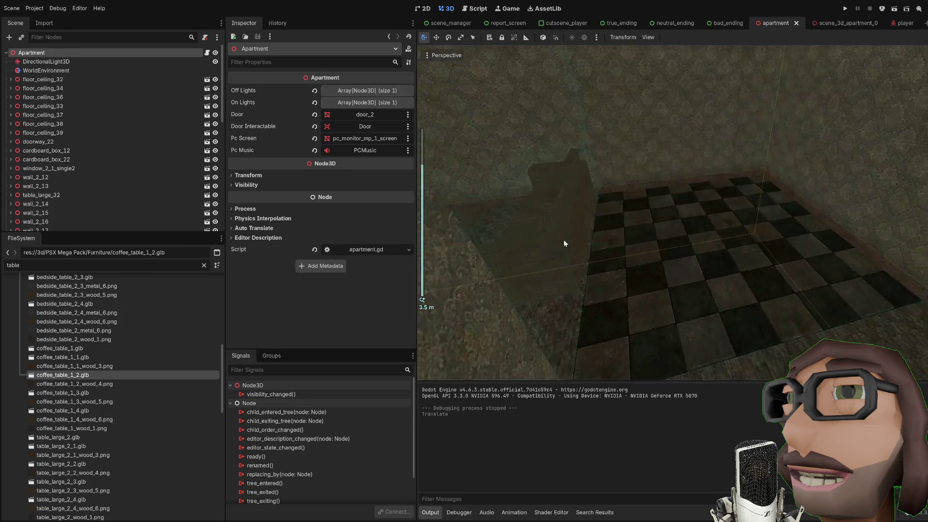
scroll(582, 239, "up", 2)
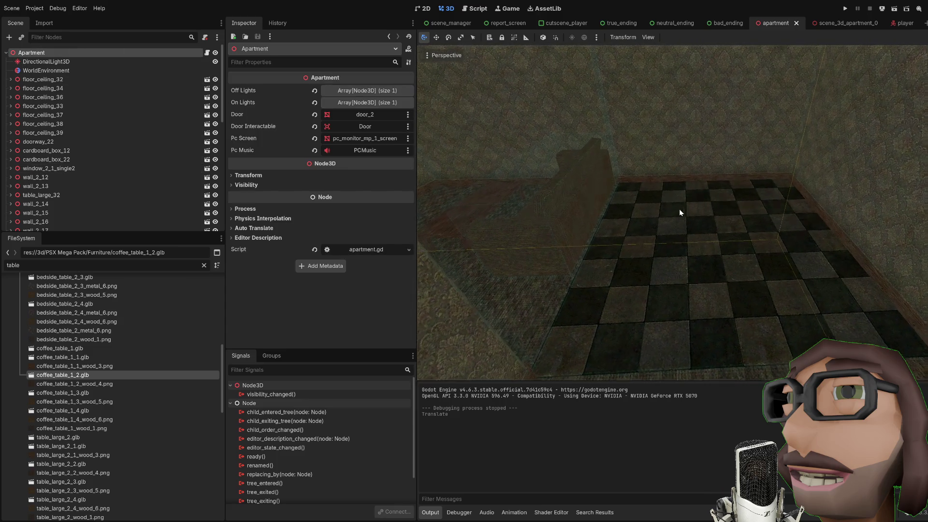
scroll(679, 212, "up", 3)
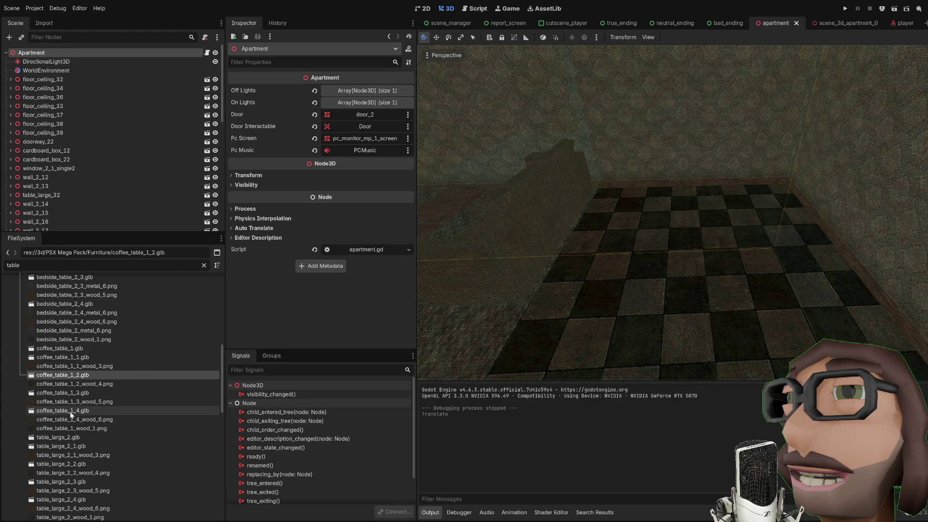
scroll(71, 414, "down", 2)
left_click(58, 407)
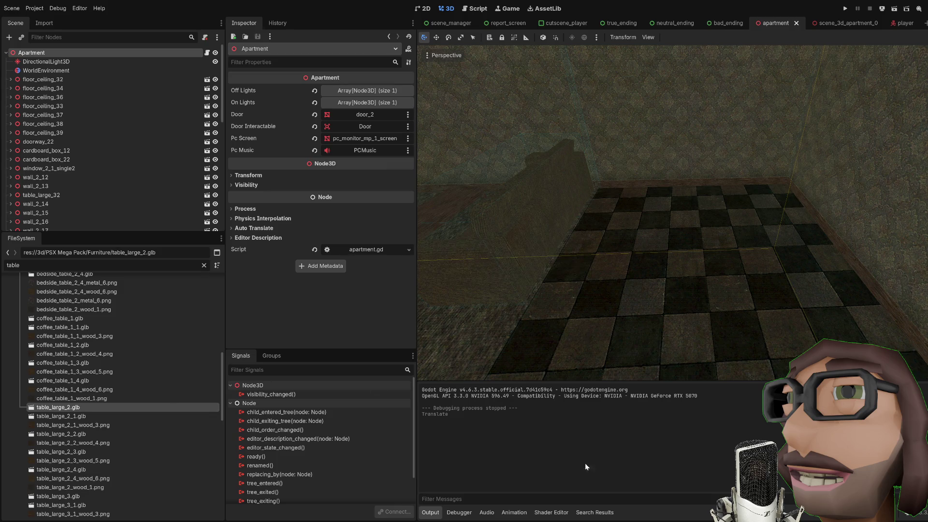
Step: Add table_large_2 to the room and rotate it to -90° on Y
mouse_move(73, 407)
left_mouse_down()
mouse_move(654, 263)
mouse_move(665, 234)
mouse_move(615, 240)
mouse_move(694, 264)
mouse_move(648, 263)
mouse_move(661, 246)
mouse_move(658, 270)
mouse_move(699, 231)
mouse_move(626, 255)
left_mouse_up()
left_click_drag(691, 224, 673, 257)
left_click_drag(676, 289, 703, 282)
scroll(703, 282, "up", 5)
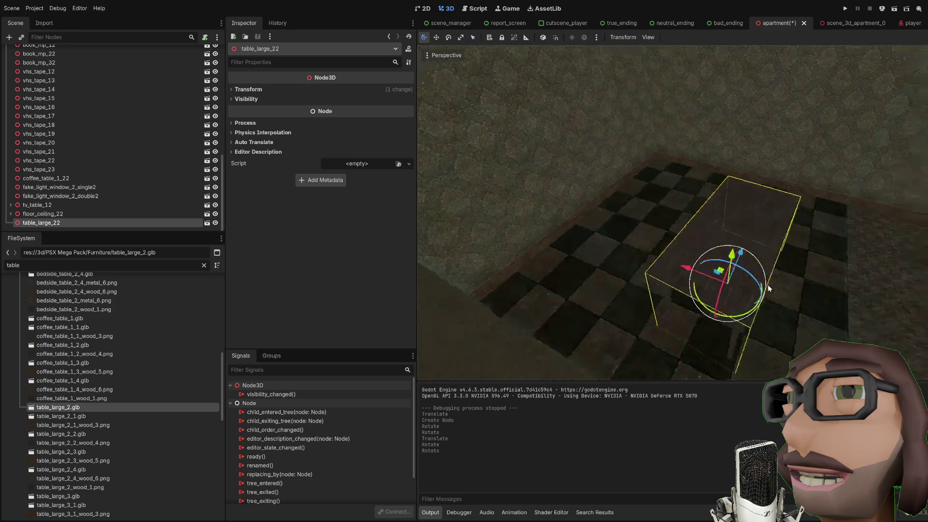
left_click(343, 89)
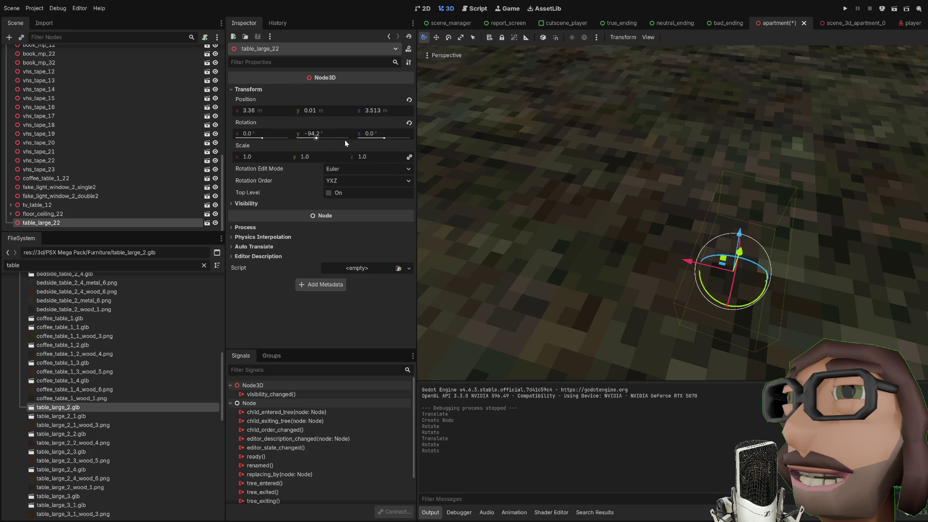
scroll(589, 136, "down", 3)
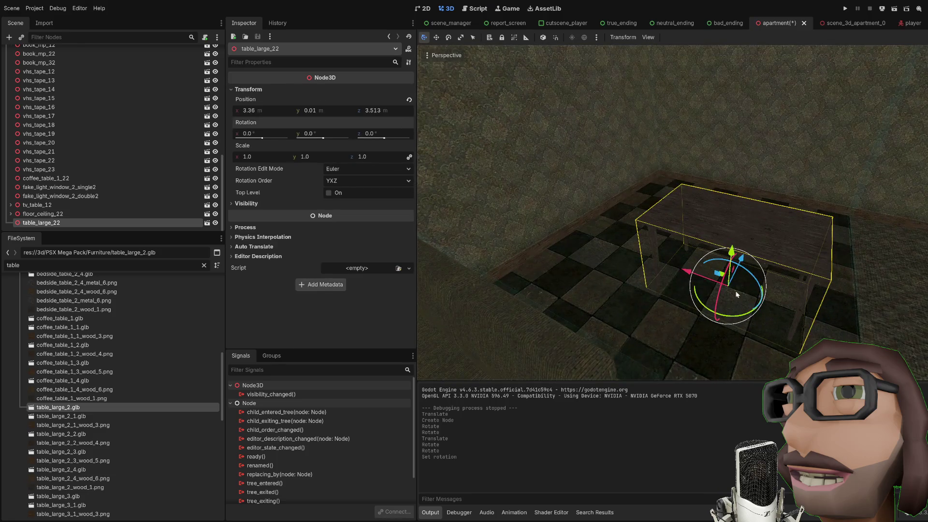
left_click_drag(743, 317, 688, 308)
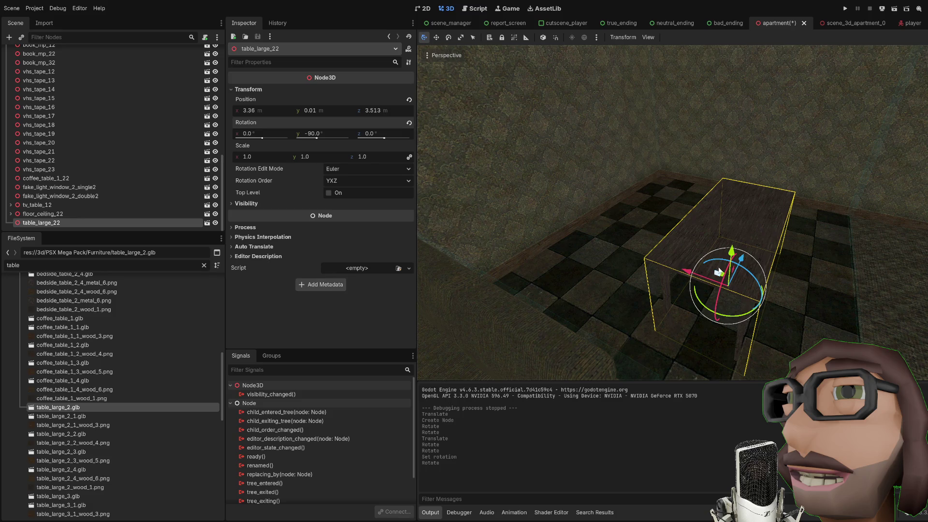
Step: Slide the table to 2.876, -0.283, 4.083 and start a test run of the scene
mouse_move(740, 283)
left_mouse_down()
mouse_move(685, 295)
mouse_move(738, 318)
mouse_move(753, 291)
mouse_move(743, 289)
left_mouse_up()
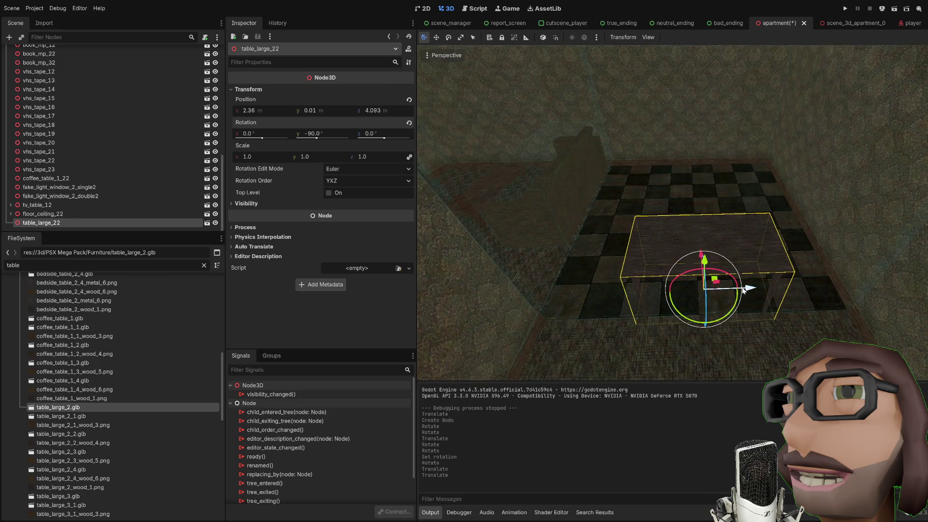
mouse_move(724, 253)
left_mouse_down()
mouse_move(734, 300)
mouse_move(725, 278)
mouse_move(736, 270)
left_mouse_up()
left_click(791, 255)
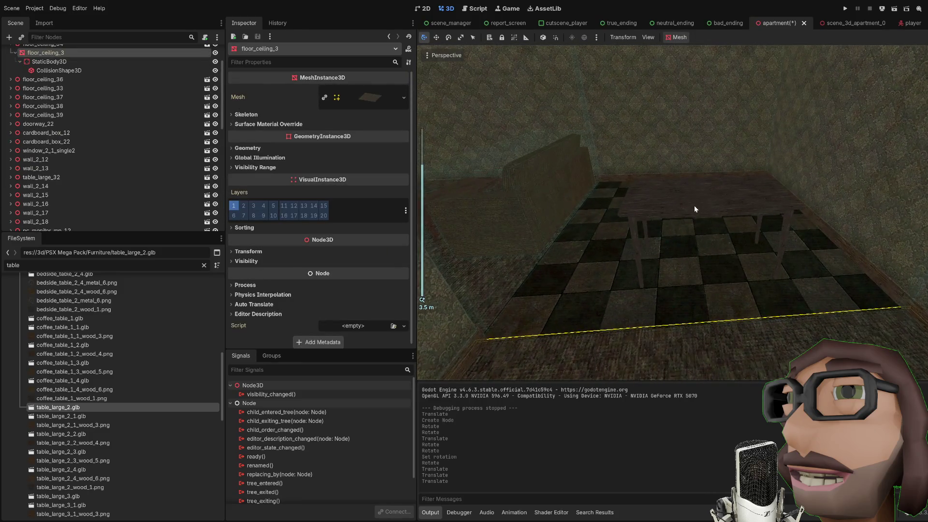
left_click(721, 198)
mouse_move(721, 198)
left_mouse_down()
mouse_move(712, 198)
mouse_move(709, 243)
mouse_move(706, 193)
mouse_move(699, 221)
left_mouse_up()
scroll(738, 228, "up", 3)
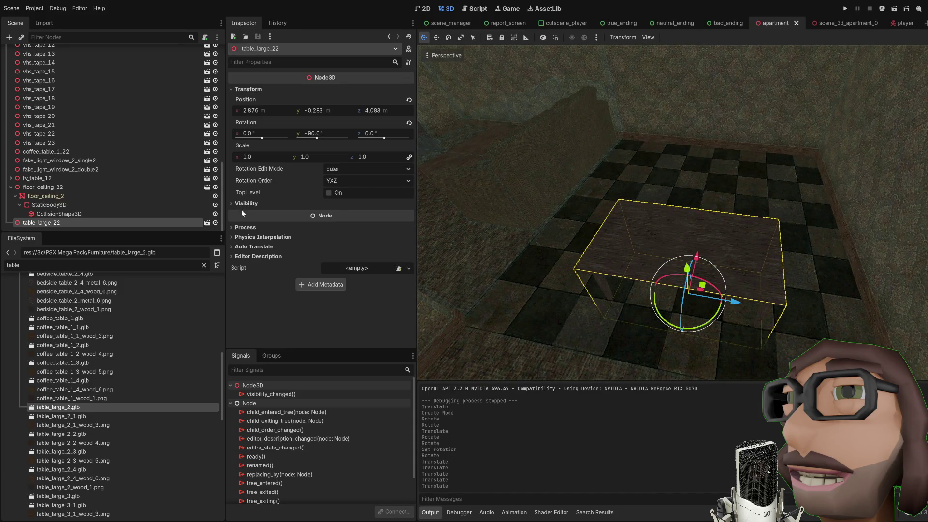
mouse_move(476, 219)
left_mouse_down()
mouse_move(520, 216)
mouse_move(515, 172)
left_mouse_up()
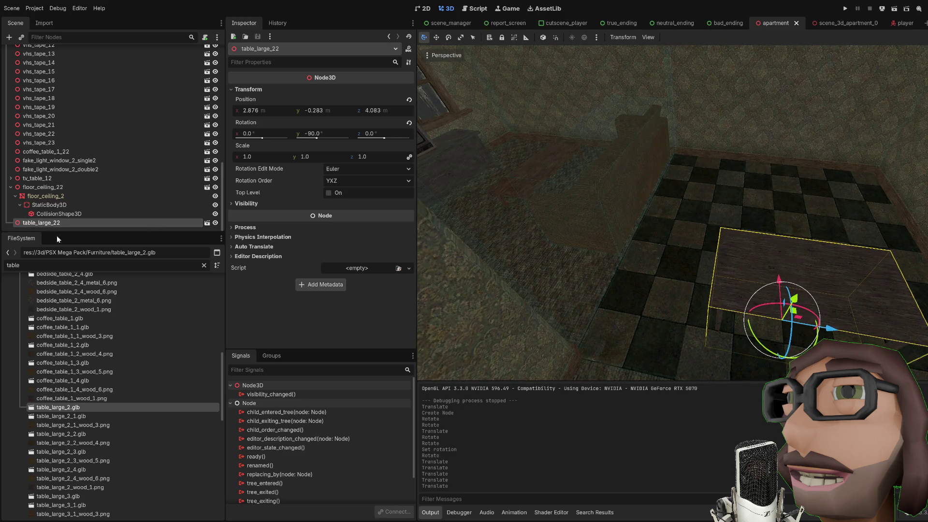
key("F5")
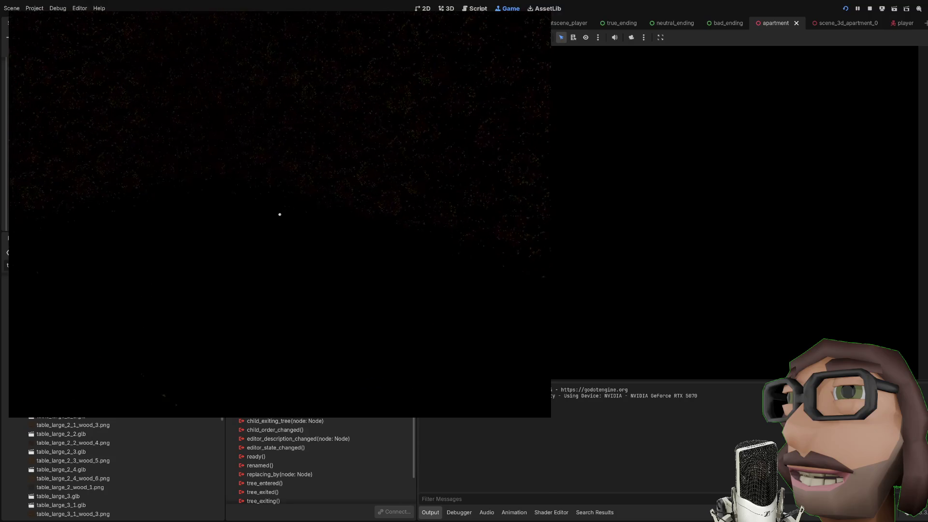
Step: Snap the large table onto the floor at Y 0.01, save, and briefly test-run the scene
key("F8")
mouse_move(800, 301)
left_mouse_down()
mouse_move(798, 232)
mouse_move(779, 225)
left_mouse_up()
key("Page_Down")
key("ctrl+s")
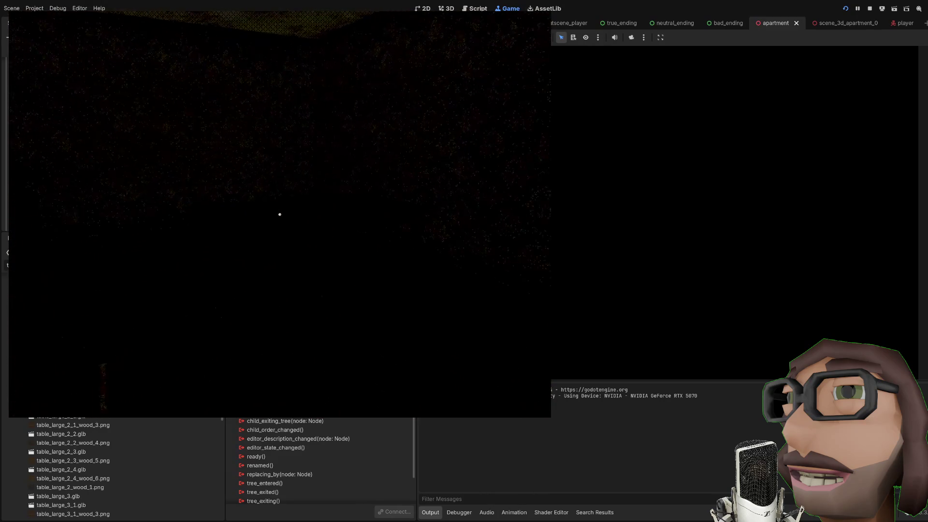
key("F8")
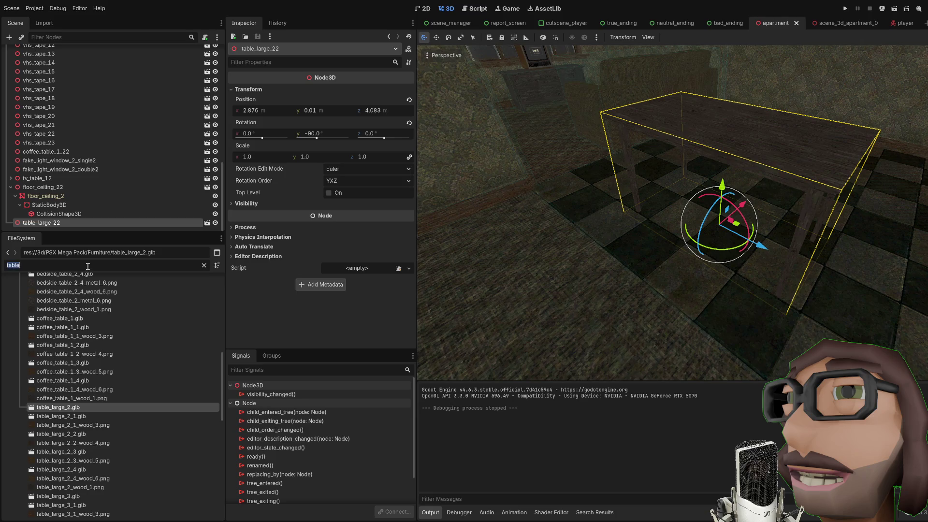
Step: Filter FileSystem for 'chair' and place a rotated chair_mp_3 beside the large table
type("chair")
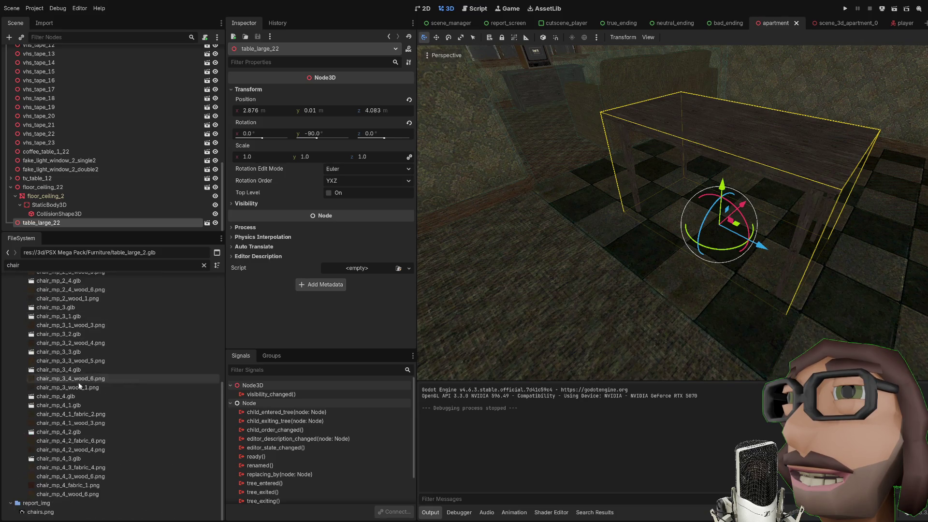
left_click(72, 353)
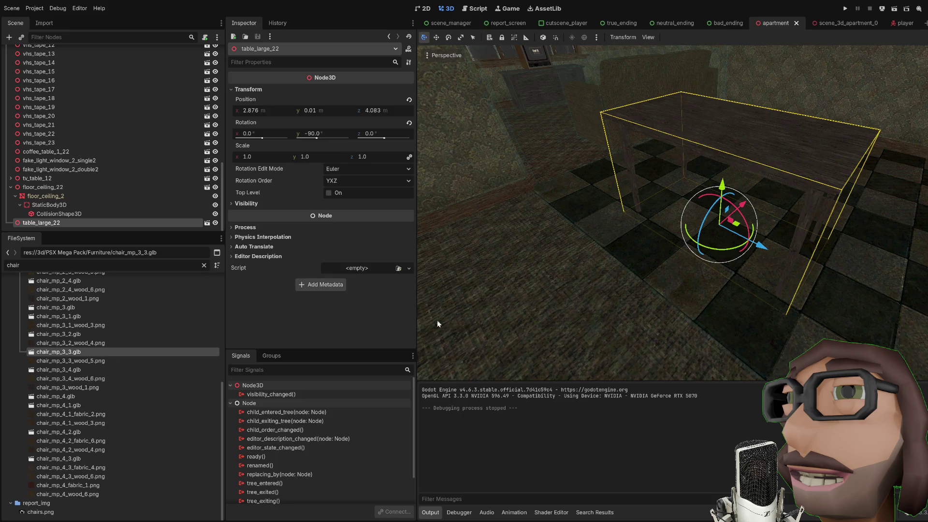
left_click(72, 370)
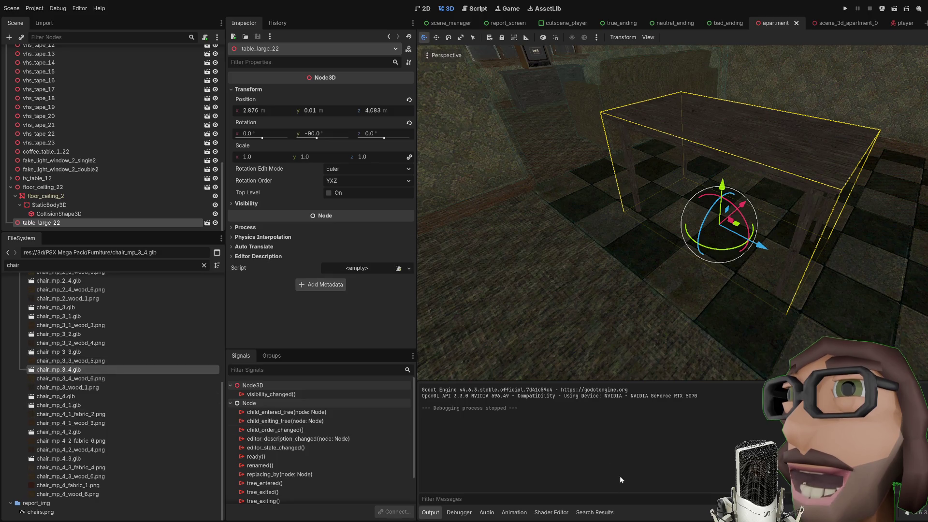
scroll(78, 358, "up", 2)
left_click(73, 337)
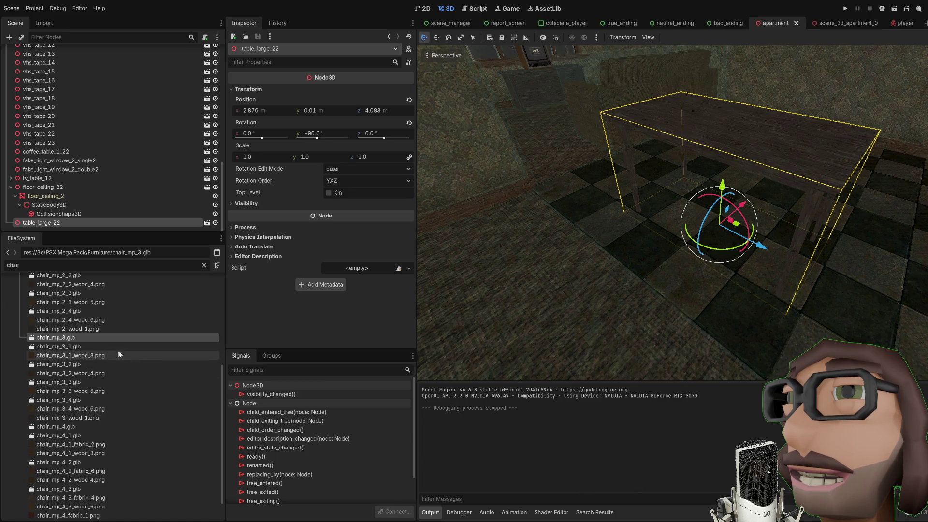
left_click_drag(315, 329, 696, 290)
key("r")
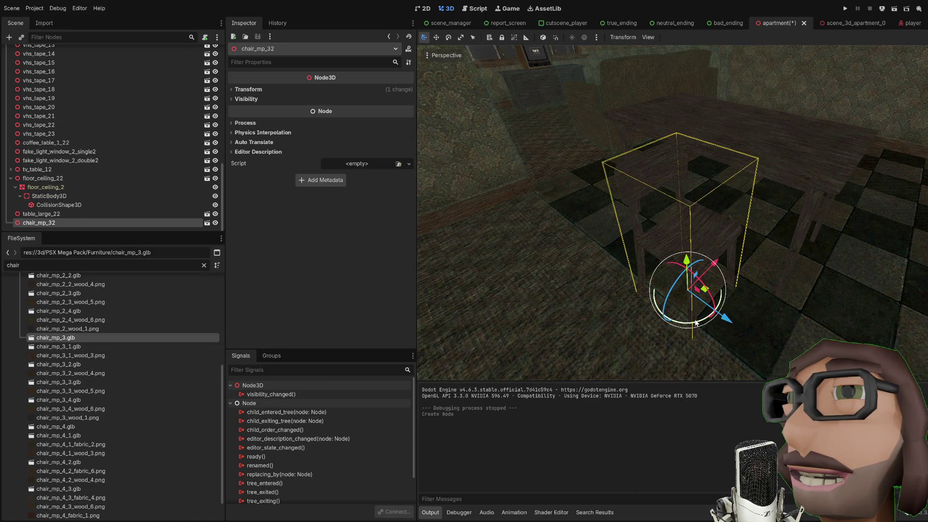
left_click(756, 239)
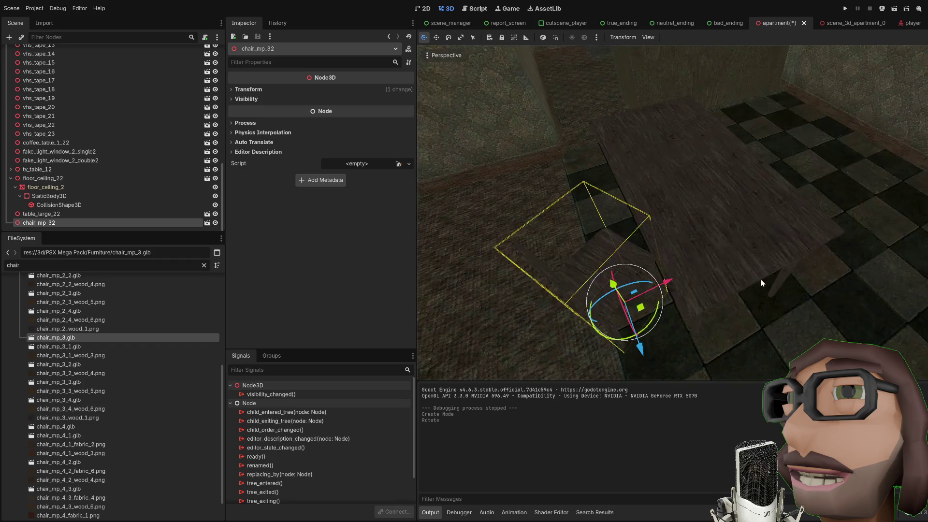
Step: Duplicate the chair and move and rotate the copy into place by the table
scroll(679, 308, "down", 3)
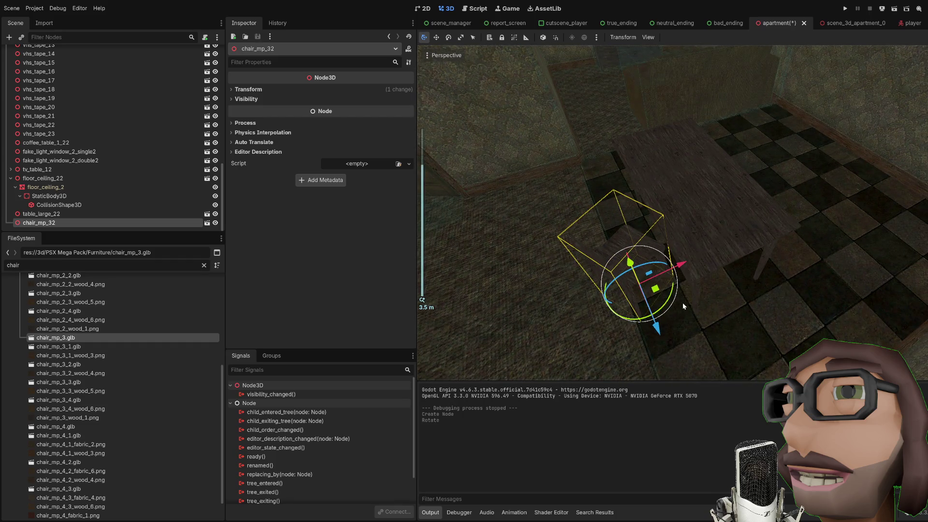
key("ctrl+d")
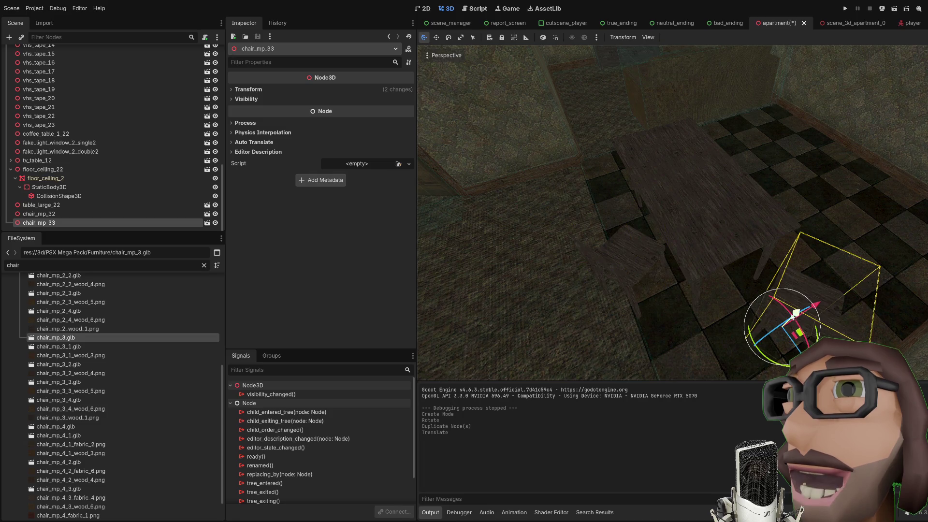
left_click(755, 315)
key("r")
key("y")
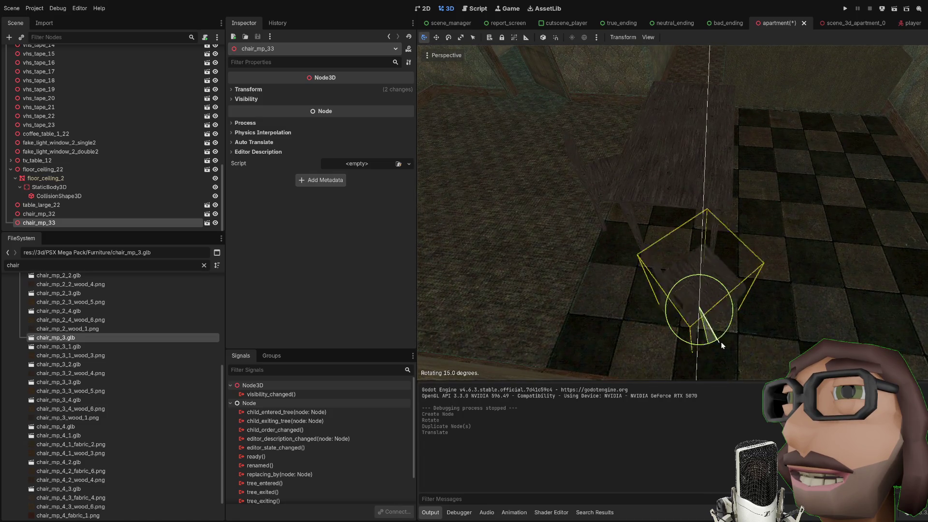
mouse_move(710, 321)
left_mouse_down()
mouse_move(673, 274)
mouse_move(685, 260)
left_mouse_up()
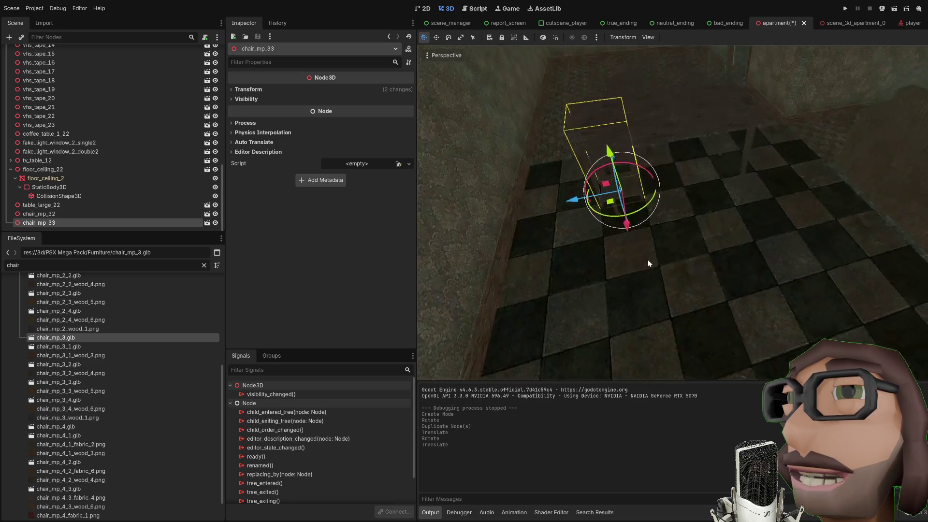
scroll(677, 247, "up", 5)
left_click_drag(681, 247, 671, 259)
scroll(671, 259, "down", 3)
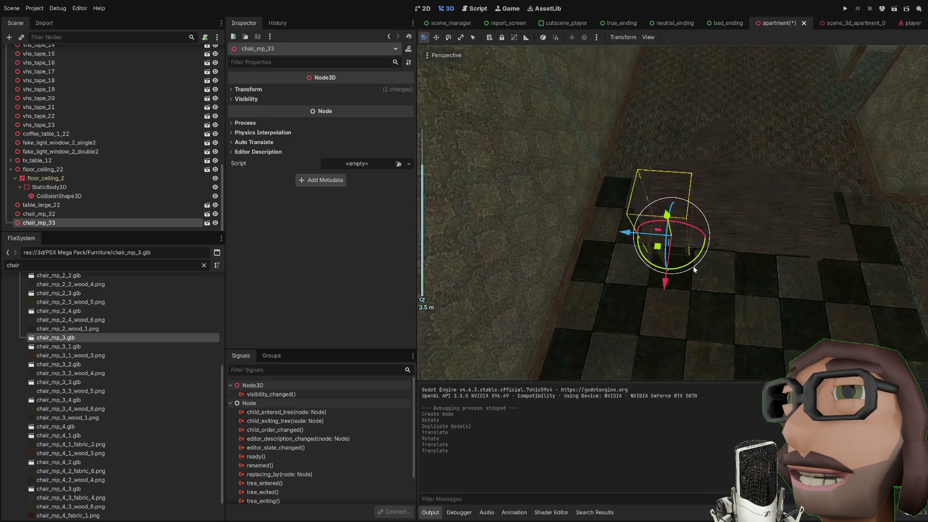